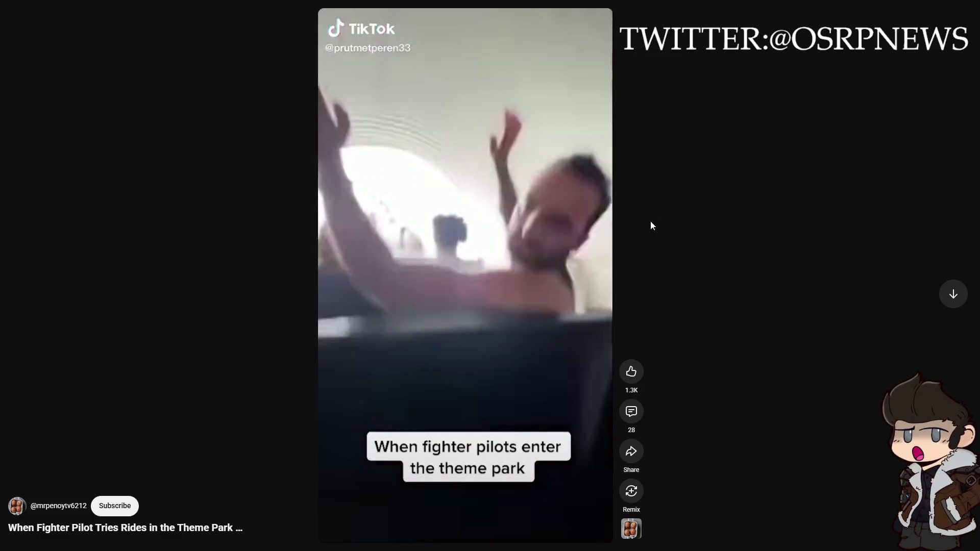
- Pause the fighter-pilot Short, exit the Shorts player and resume the Unusual Memes Compilation video
{"action": "left_click", "coordinate": [528, 217]}
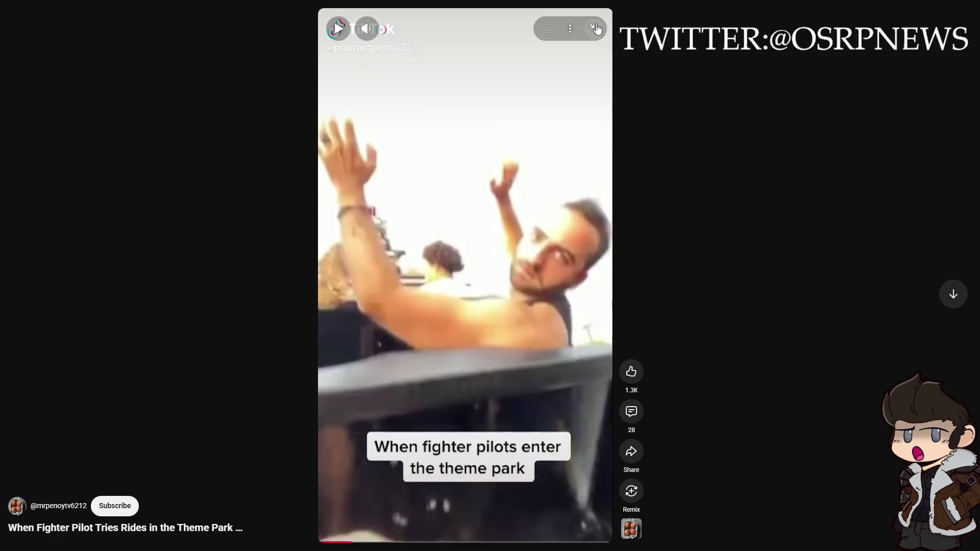
{"action": "left_click", "coordinate": [595, 28]}
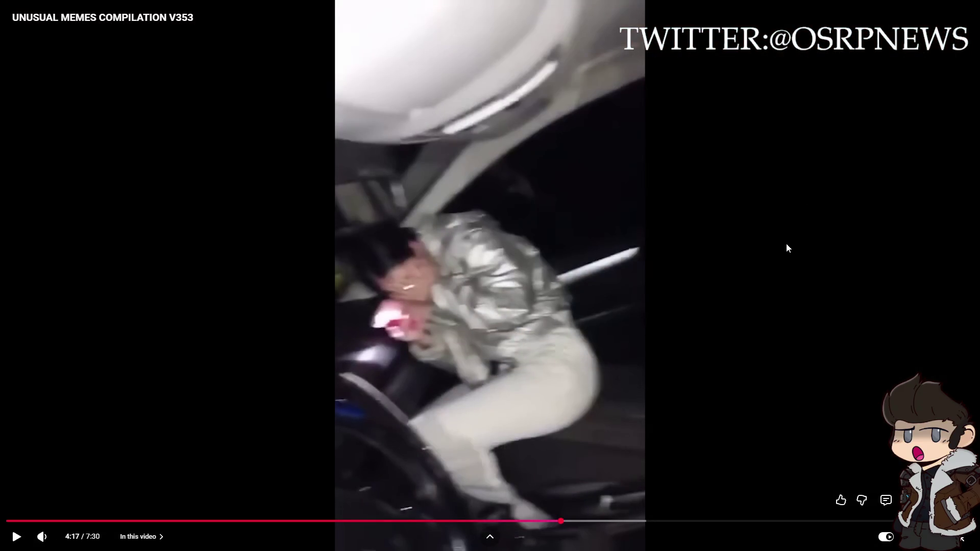
{"action": "left_click", "coordinate": [866, 125]}
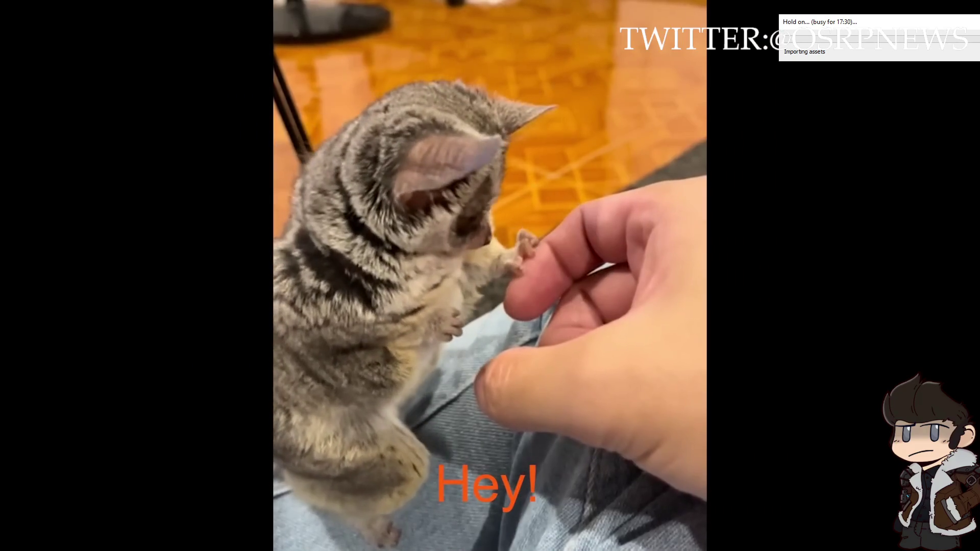
- Rewind the memes compilation from 6:54 to about 6:33 and pause it
{"action": "mouse_move", "coordinate": [515, 136]}
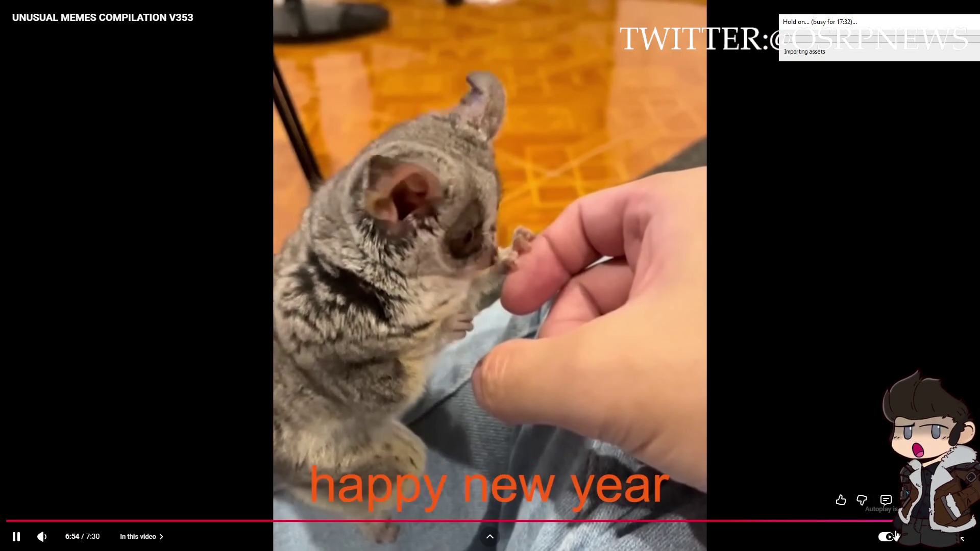
{"action": "left_click_drag", "start_coordinate": [847, 521], "coordinate": [854, 524]}
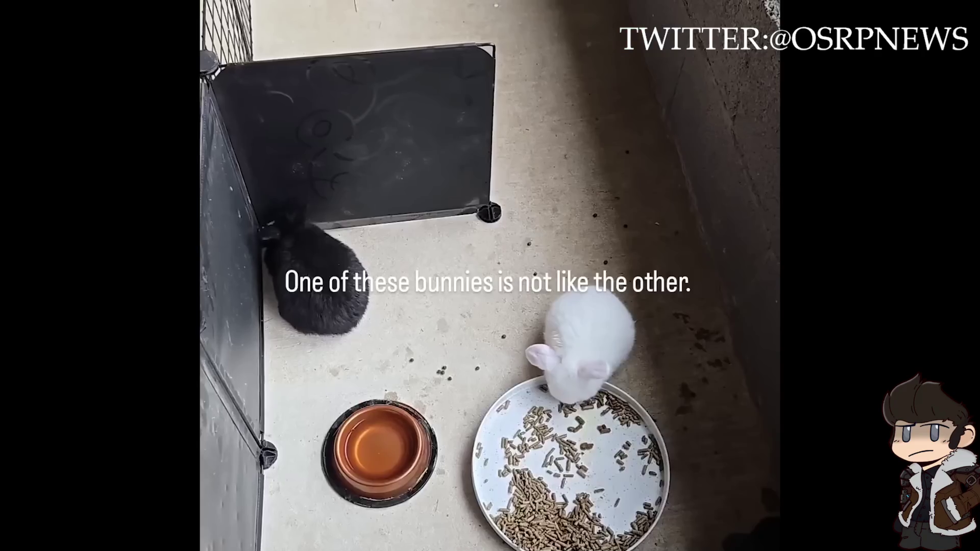
{"action": "left_click", "coordinate": [658, 301]}
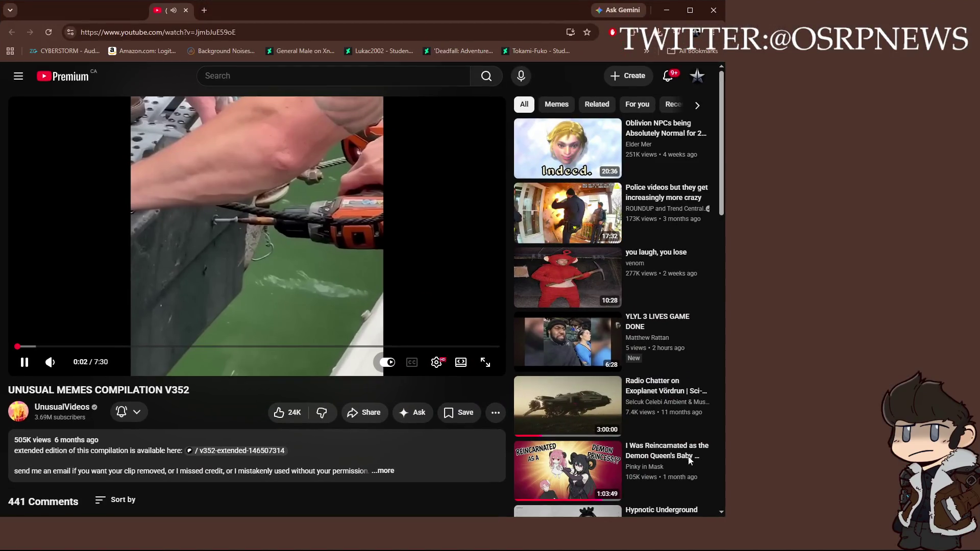
- Maximize the browser with Super+Up, pause V352, restart it from the beginning and play it full screen
{"action": "key", "text": "super+Up"}
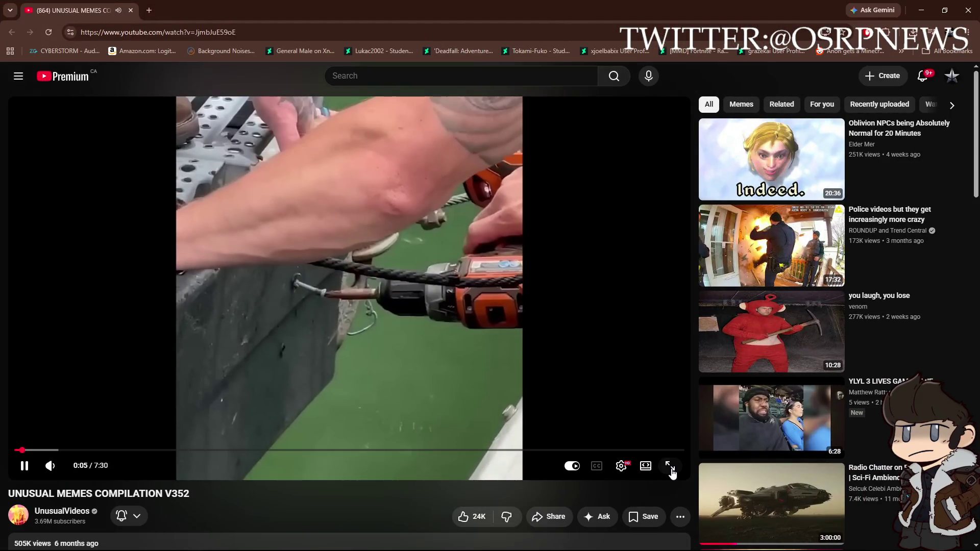
{"action": "left_click", "coordinate": [559, 330]}
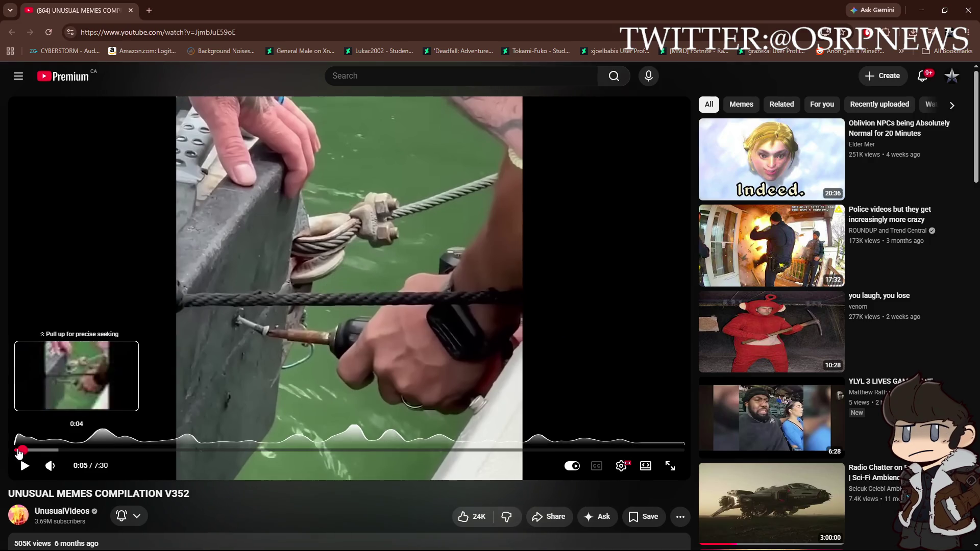
{"action": "left_click", "coordinate": [81, 451]}
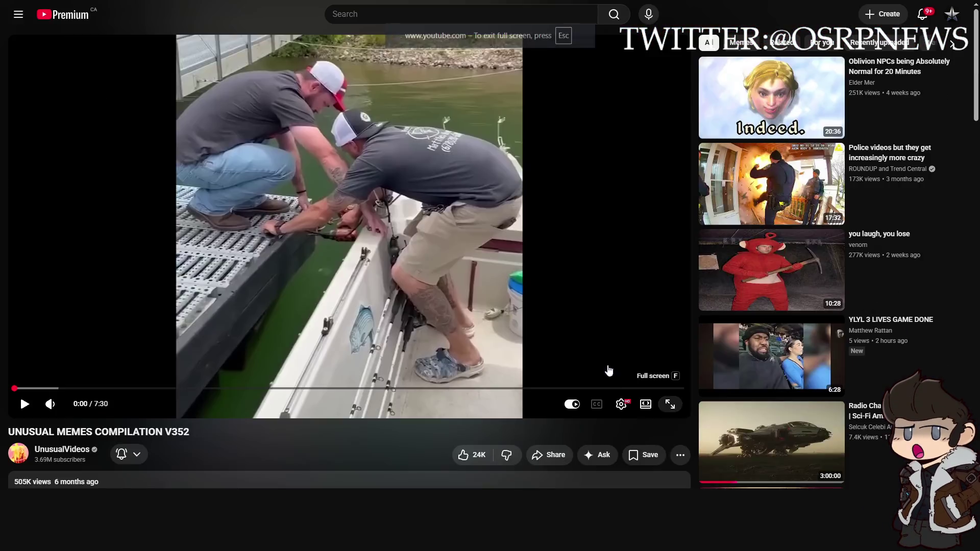
{"action": "left_click", "coordinate": [670, 466]}
{"action": "left_click", "coordinate": [605, 327]}
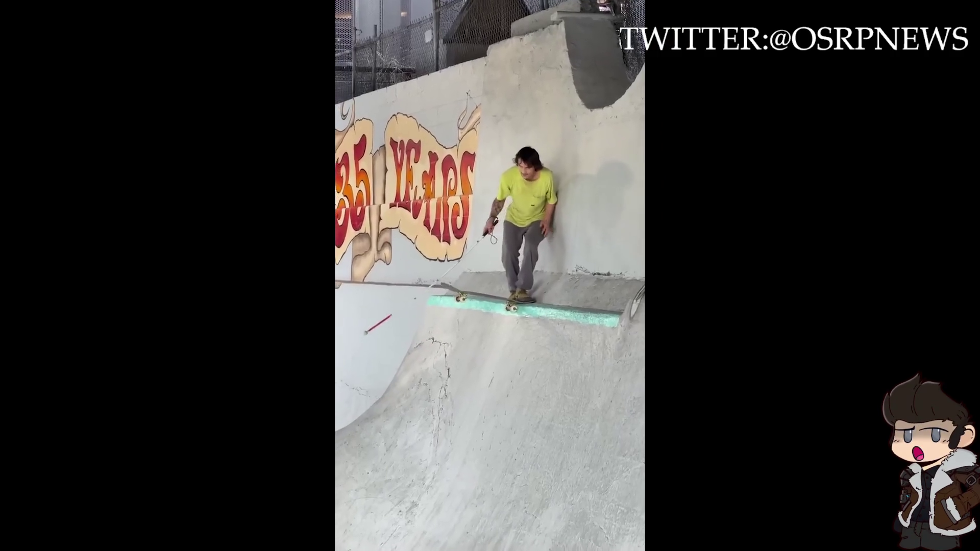
- Toggle playback of the full-screen V352 compilation at the skatepark clip
{"action": "mouse_move", "coordinate": [928, 242]}
{"action": "key", "text": "space"}
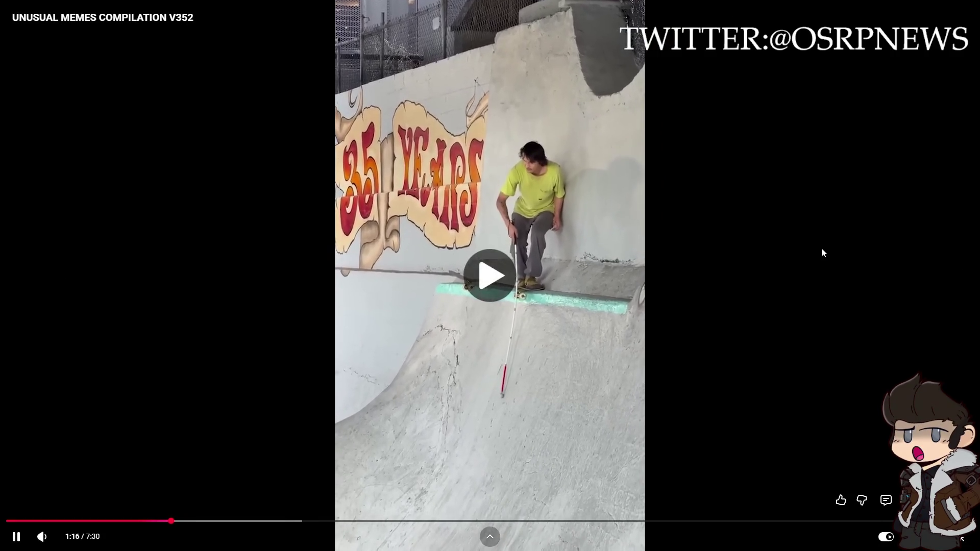
- Rewind V352 five seconds, let it play on, then pause at the nighttime crowd clip
{"action": "key", "text": "Left"}
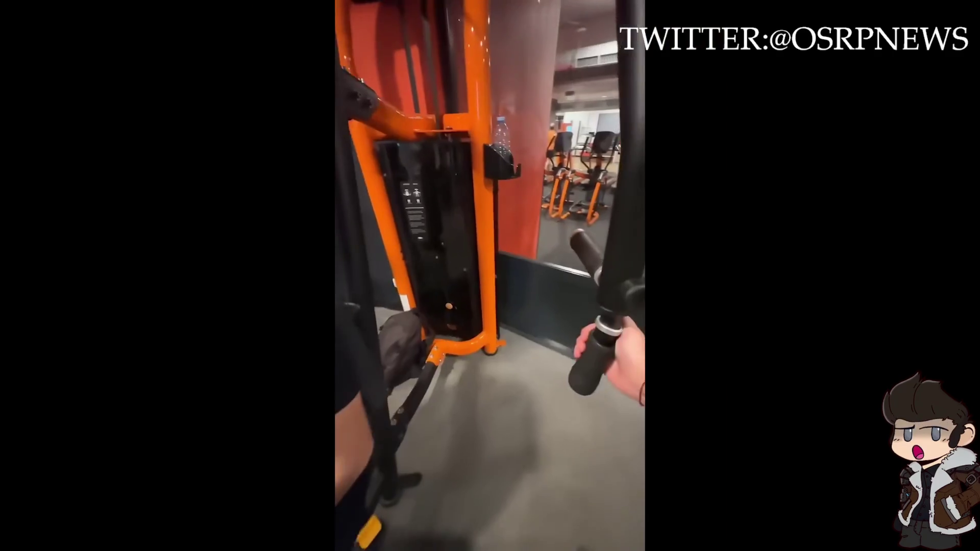
{"action": "left_click", "coordinate": [847, 223]}
- Resume the compilation, rewind five seconds to the cyclist clip, and later rewind five seconds again
{"action": "left_click", "coordinate": [847, 220]}
{"action": "key", "text": "Left"}
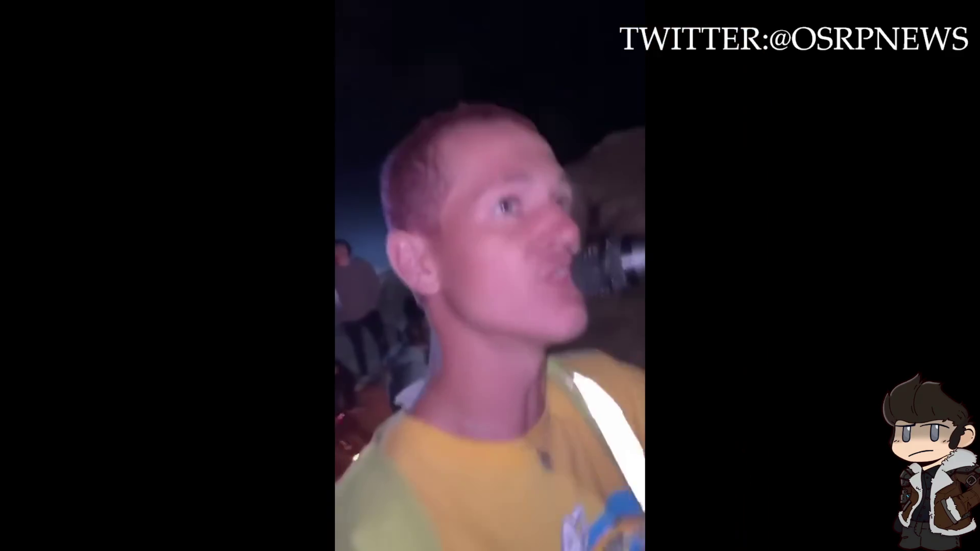
{"action": "mouse_move", "coordinate": [620, 235]}
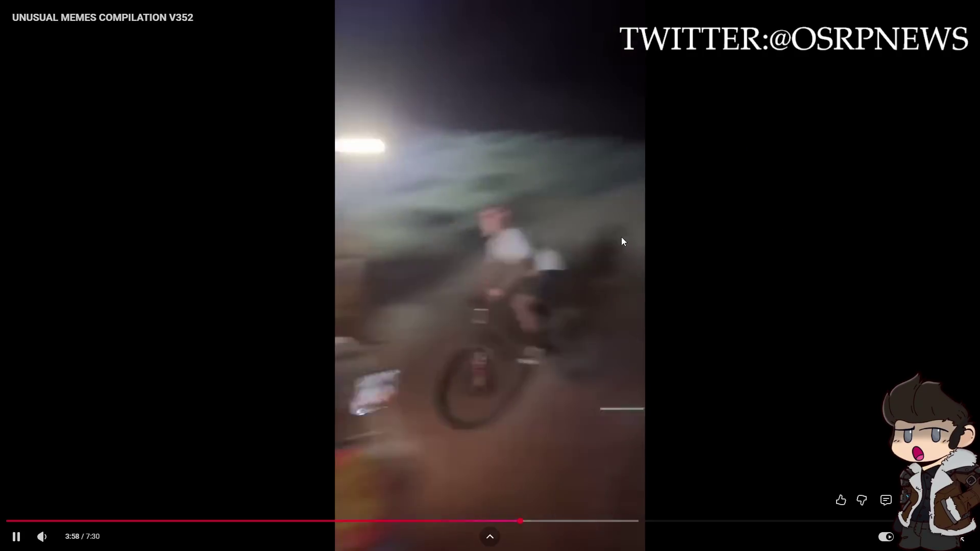
{"action": "key", "text": "space"}
{"action": "key", "text": "space"}
{"action": "key", "text": "Left"}
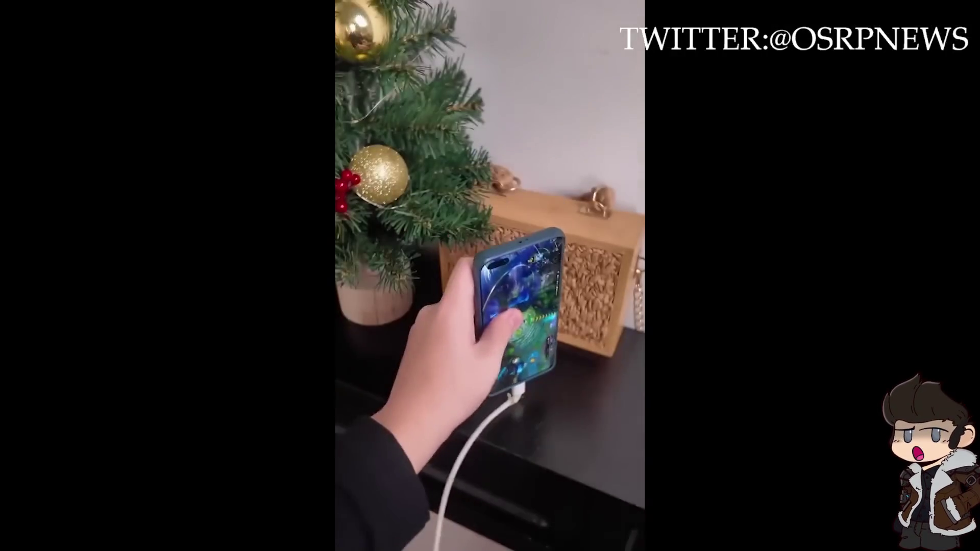
{"action": "left_click", "coordinate": [702, 309]}
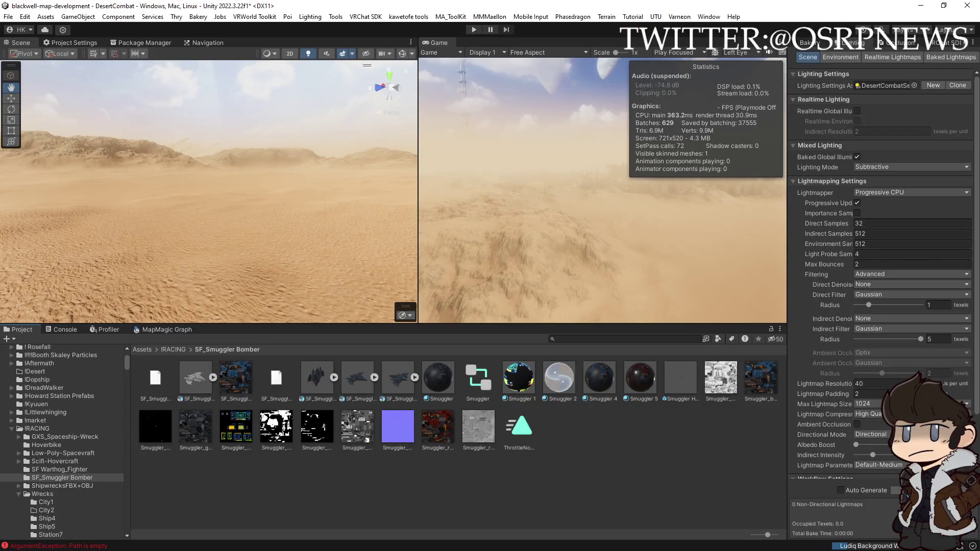
- Dock the Game view beside the Scene tab, make the pane taller, and return to Scene with the Move tool
{"action": "mouse_move", "coordinate": [432, 41]}
{"action": "left_mouse_down"}
{"action": "mouse_move", "coordinate": [179, 53]}
{"action": "mouse_move", "coordinate": [48, 44]}
{"action": "left_mouse_up"}
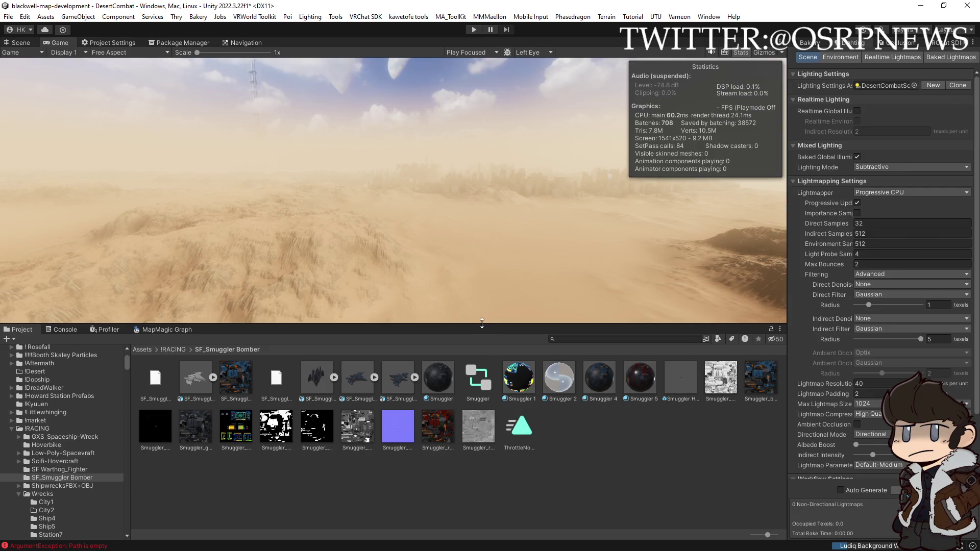
{"action": "left_click_drag", "start_coordinate": [482, 325], "coordinate": [447, 347]}
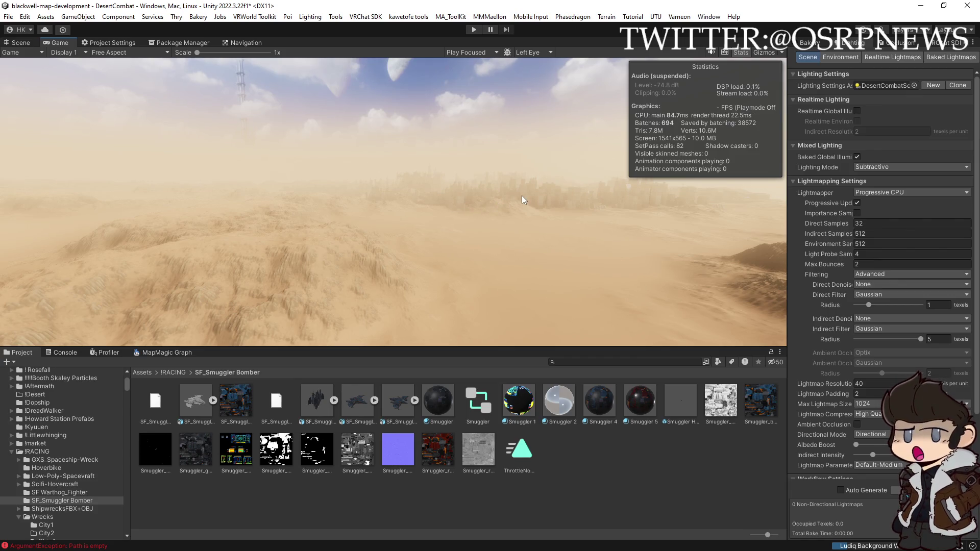
{"action": "left_click", "coordinate": [16, 45]}
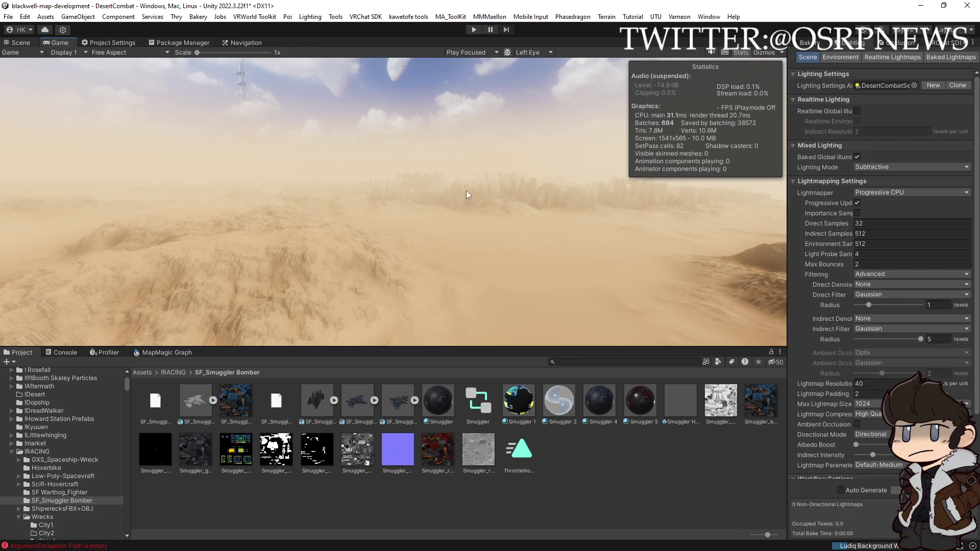
{"action": "key", "text": "w"}
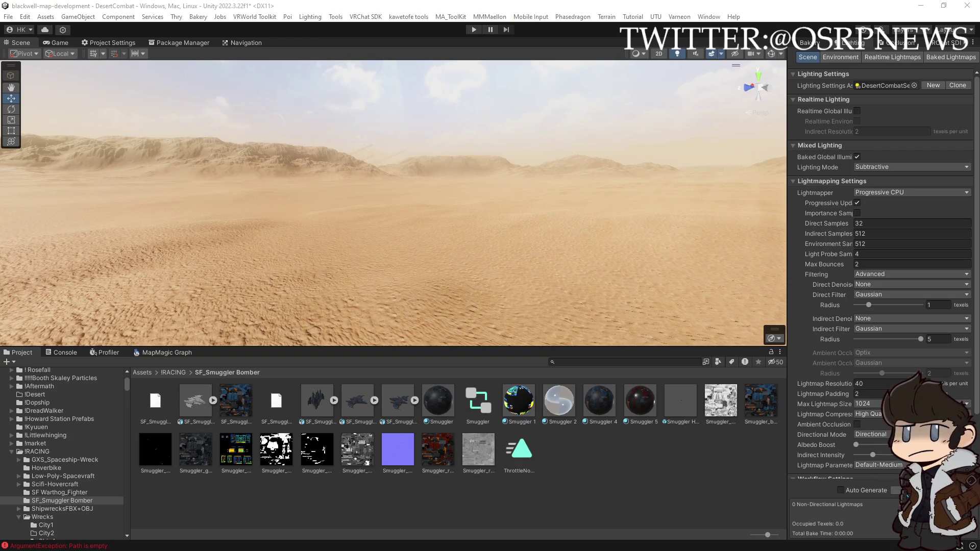
- Frame the Smuggler ship, select the dark hovercraft near the centre, and open the Hierarchy with Ctrl+4
{"action": "left_click", "coordinate": [363, 173]}
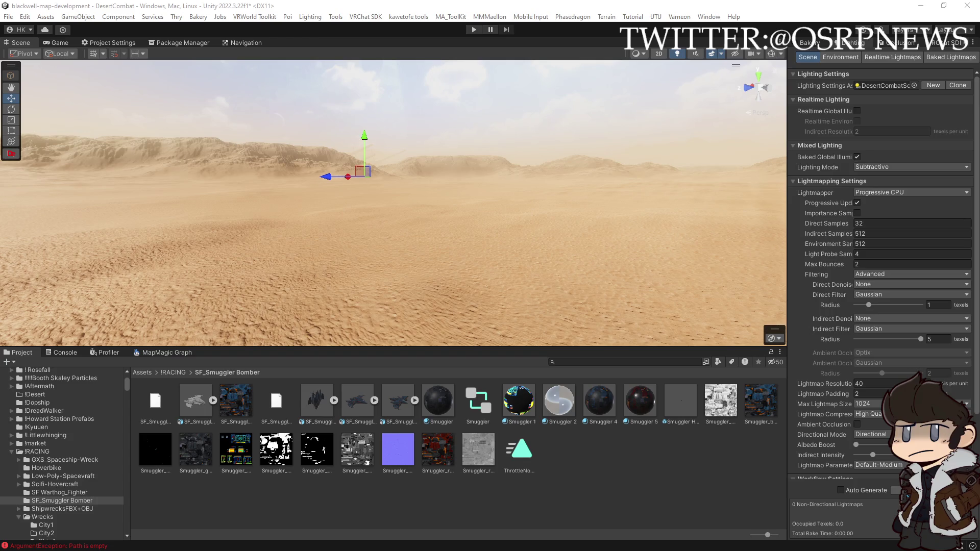
{"action": "key", "text": "Escape"}
{"action": "mouse_move", "coordinate": [577, 198]}
{"action": "left_mouse_down"}
{"action": "mouse_move", "coordinate": [551, 203]}
{"action": "mouse_move", "coordinate": [570, 190]}
{"action": "left_mouse_up"}
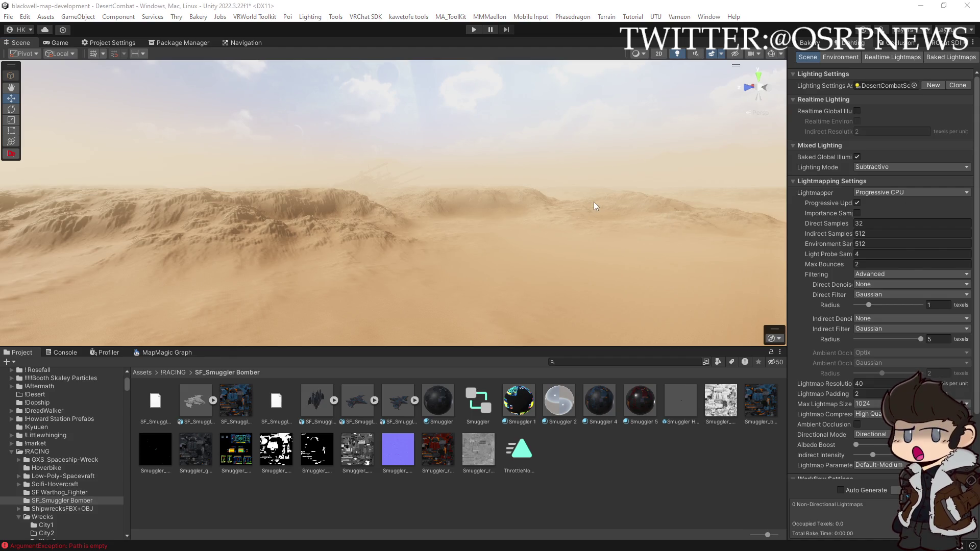
{"action": "key", "text": "f"}
{"action": "mouse_move", "coordinate": [572, 211]}
{"action": "left_mouse_down"}
{"action": "mouse_move", "coordinate": [640, 246]}
{"action": "mouse_move", "coordinate": [490, 249]}
{"action": "mouse_move", "coordinate": [684, 245]}
{"action": "left_mouse_up"}
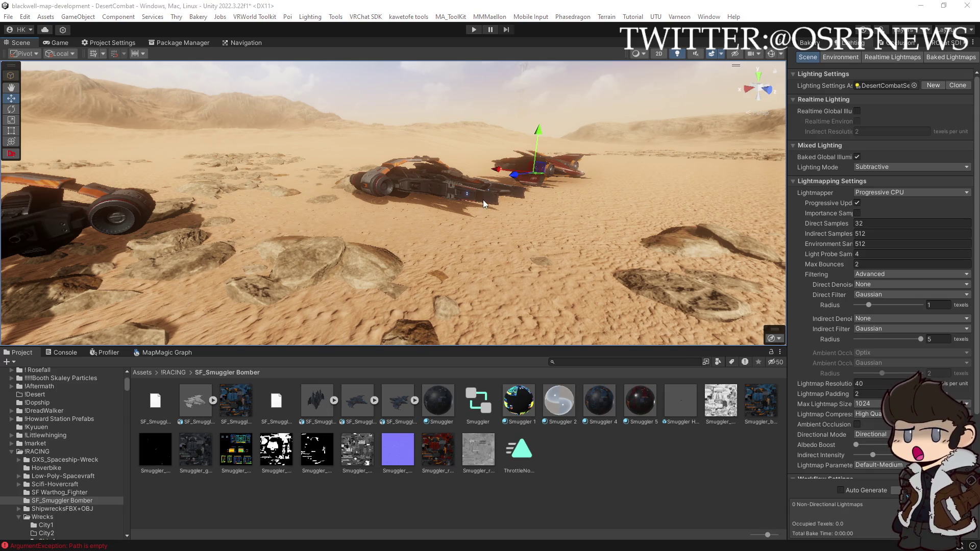
{"action": "left_click", "coordinate": [468, 189]}
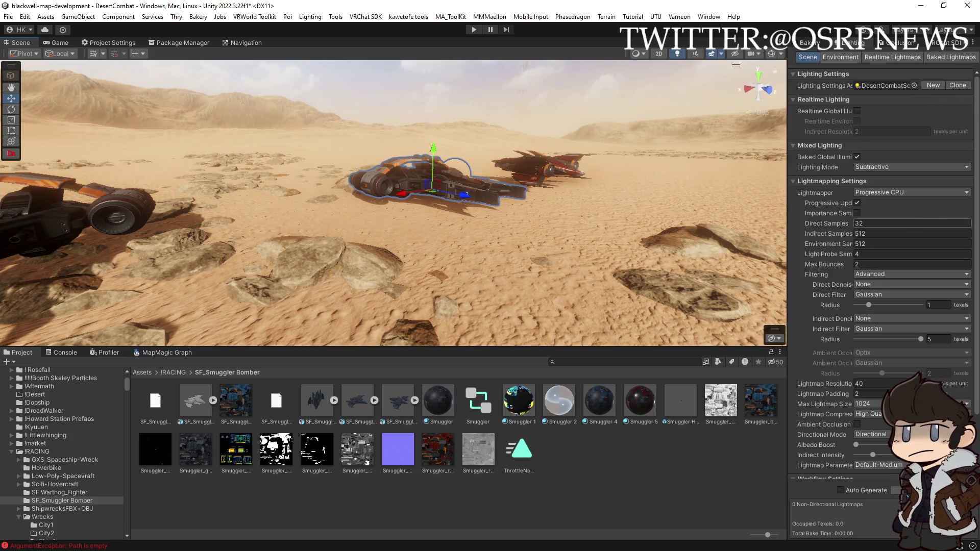
{"action": "key", "text": "ctrl+4"}
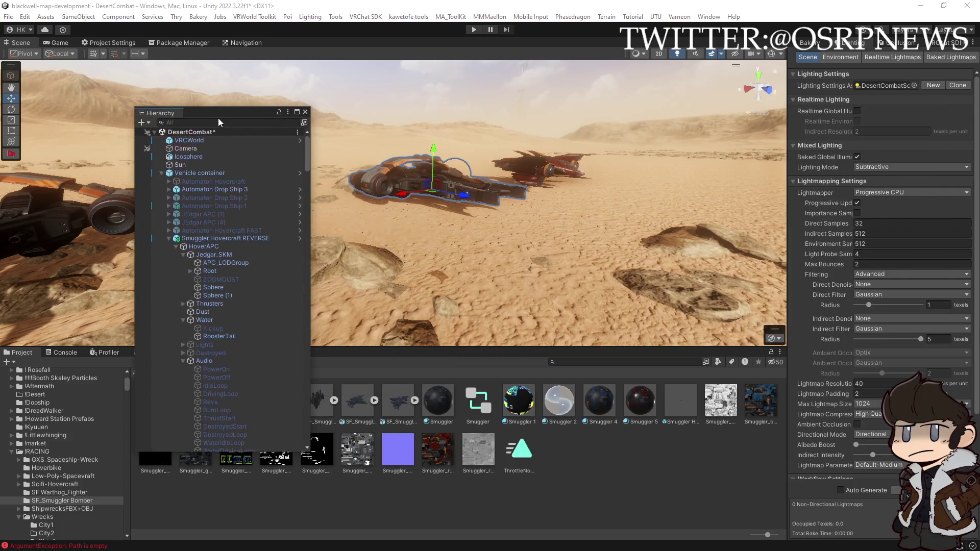
- Dock the Hierarchy beside Scene and group Project, Console and Profiler in a full-width bottom panel
{"action": "left_click_drag", "start_coordinate": [160, 114], "coordinate": [3, 45]}
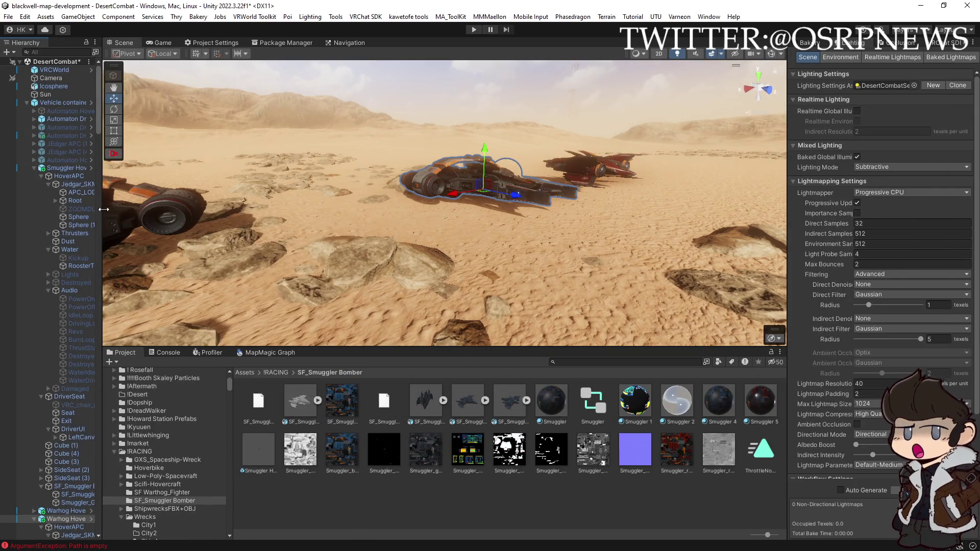
{"action": "mouse_move", "coordinate": [122, 353]}
{"action": "left_mouse_down"}
{"action": "mouse_move", "coordinate": [215, 480]}
{"action": "mouse_move", "coordinate": [357, 533]}
{"action": "left_mouse_up"}
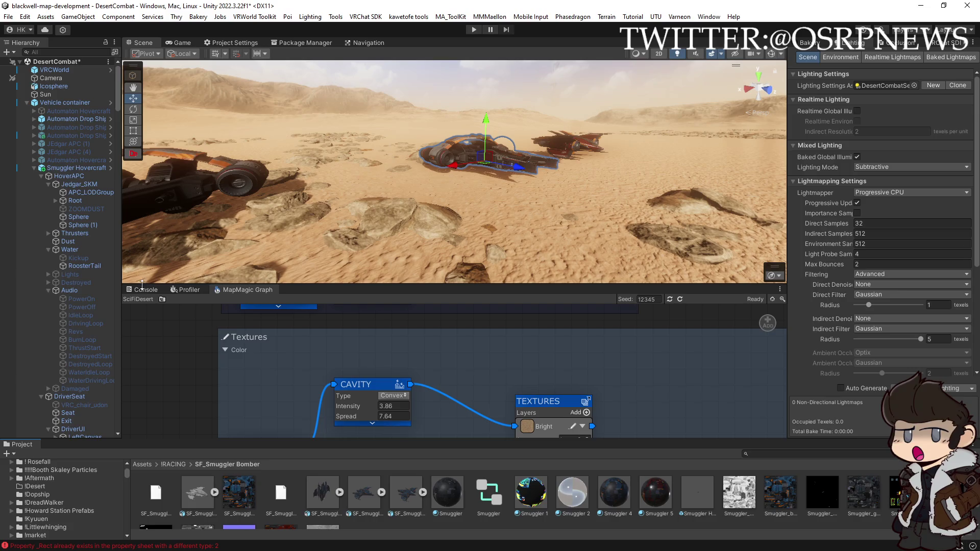
{"action": "mouse_move", "coordinate": [145, 289]}
{"action": "left_mouse_down"}
{"action": "mouse_move", "coordinate": [82, 424]}
{"action": "mouse_move", "coordinate": [106, 444]}
{"action": "left_mouse_up"}
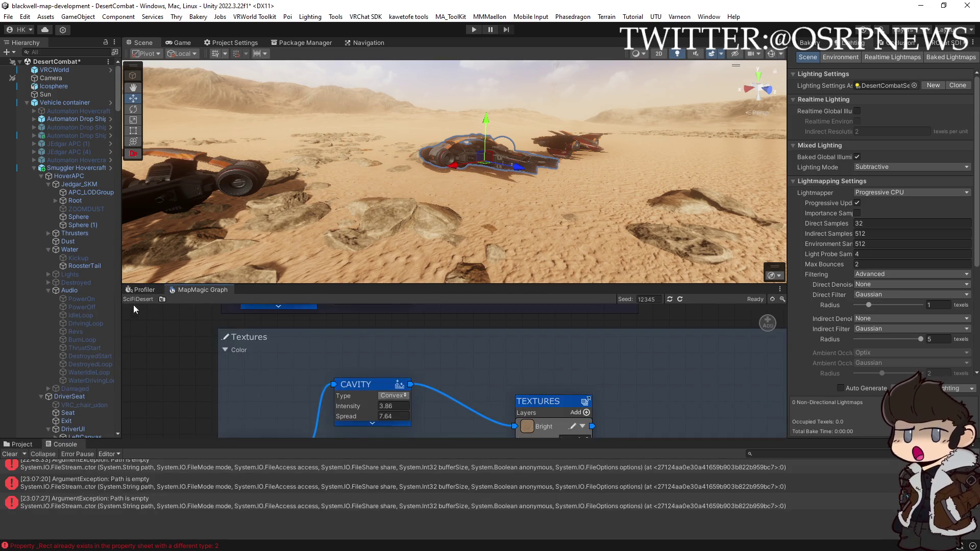
{"action": "mouse_move", "coordinate": [140, 289]}
{"action": "left_mouse_down"}
{"action": "mouse_move", "coordinate": [124, 449]}
{"action": "mouse_move", "coordinate": [120, 442]}
{"action": "mouse_move", "coordinate": [169, 430]}
{"action": "mouse_move", "coordinate": [202, 443]}
{"action": "mouse_move", "coordinate": [230, 386]}
{"action": "left_mouse_up"}
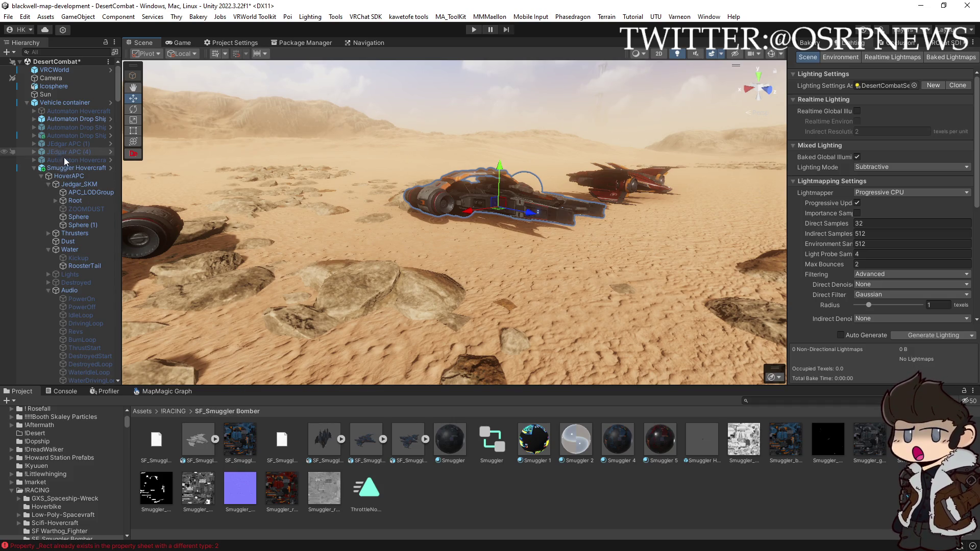
- Widen the Hierarchy to read full names and select the Automaton Hovercraft group
{"action": "left_click", "coordinate": [110, 161]}
{"action": "left_click_drag", "start_coordinate": [121, 163], "coordinate": [181, 155]}
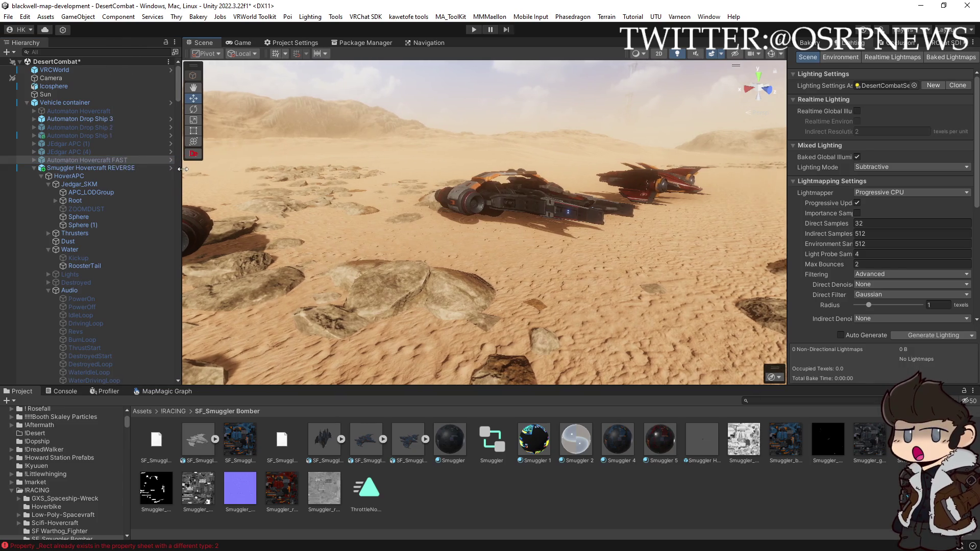
{"action": "left_click", "coordinate": [82, 149]}
{"action": "left_click", "coordinate": [78, 127], "text": "shift"}
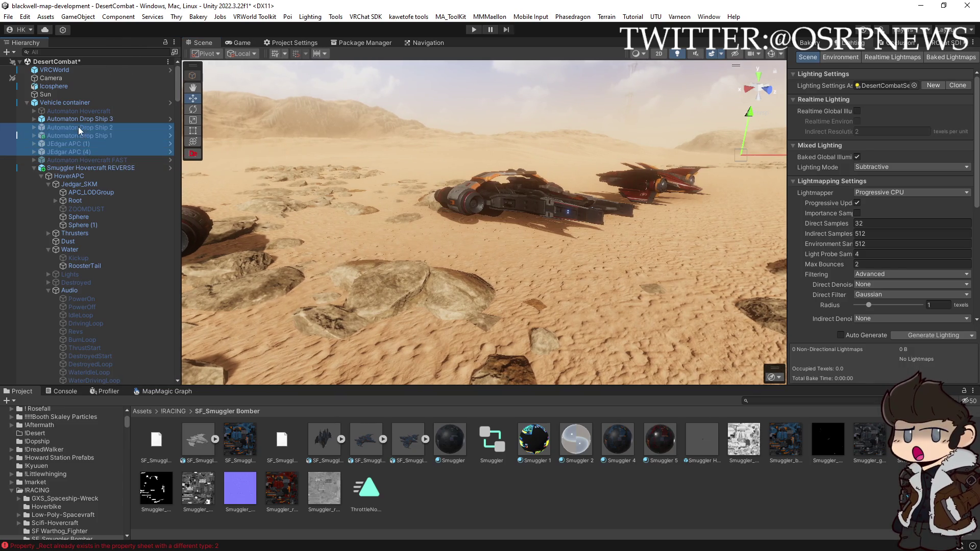
{"action": "left_click", "coordinate": [87, 110]}
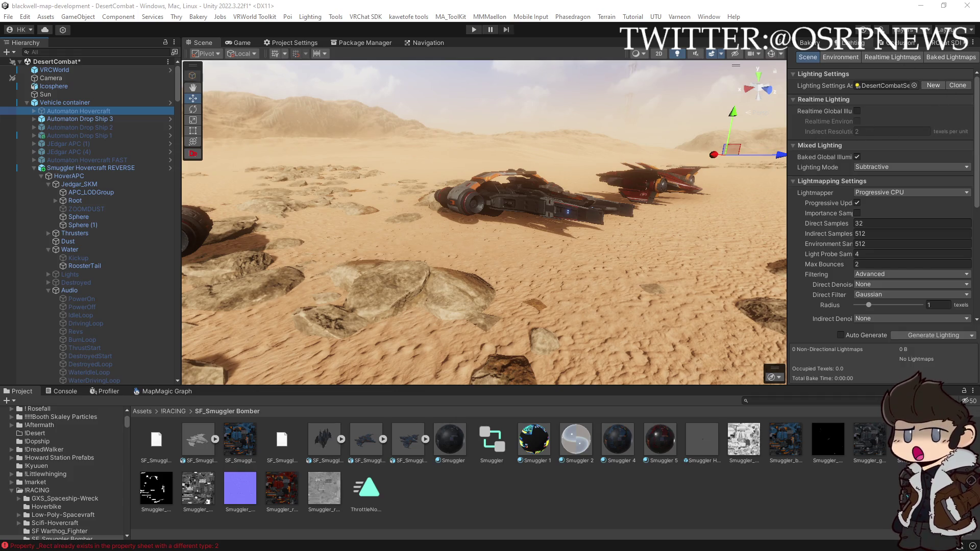
{"action": "scroll", "coordinate": [809, 44], "scroll_direction": "up", "scroll_amount": 1}
- Inspect Automaton Hovercraft FAST, scrolling through its Hover Tank Physics, Rigidbody and sync settings
{"action": "left_click", "coordinate": [808, 44]}
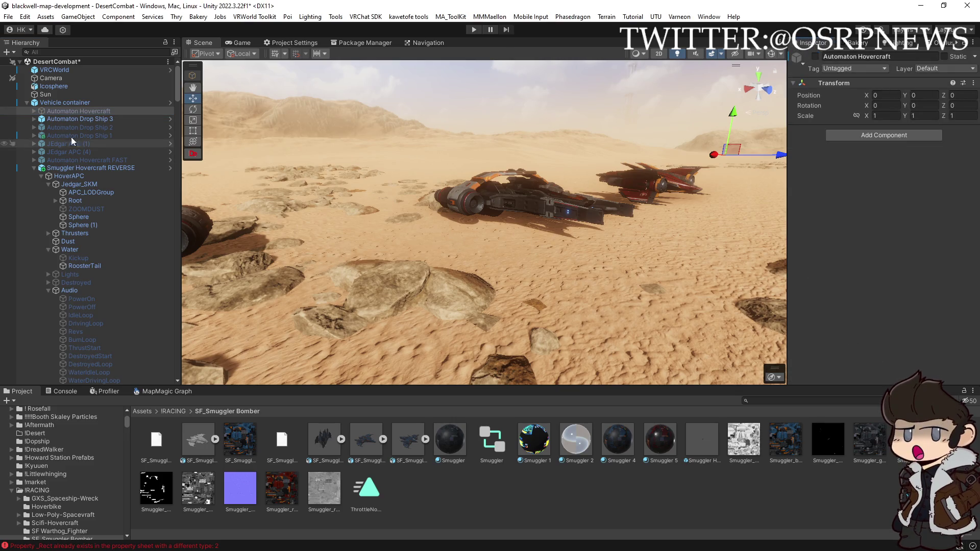
{"action": "left_click", "coordinate": [34, 111]}
{"action": "left_click", "coordinate": [87, 120]}
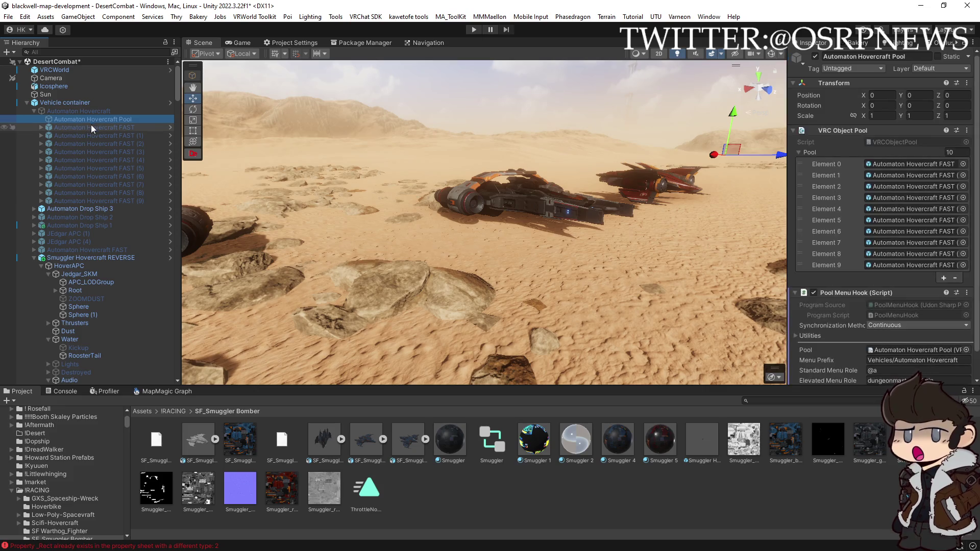
{"action": "left_click", "coordinate": [91, 127]}
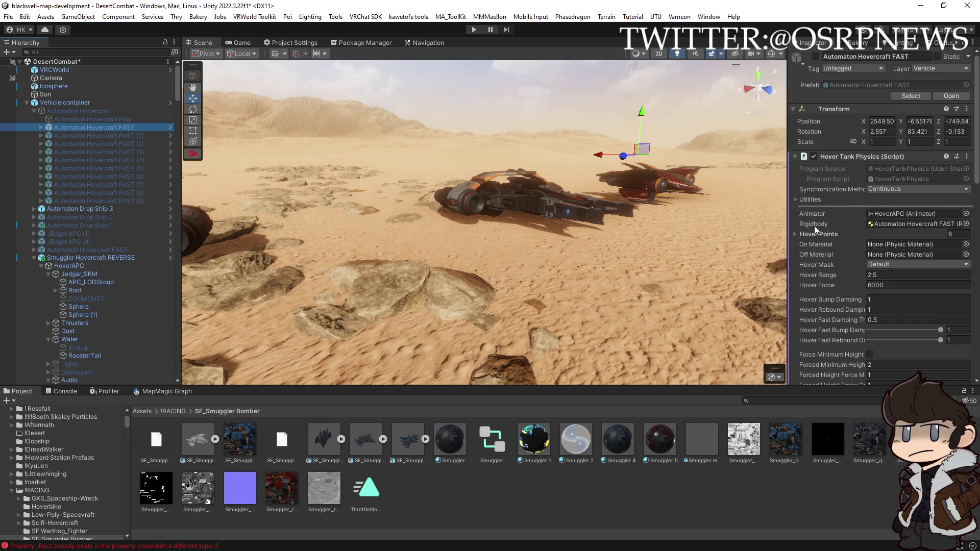
{"action": "scroll", "coordinate": [814, 225], "scroll_direction": "down", "scroll_amount": 6}
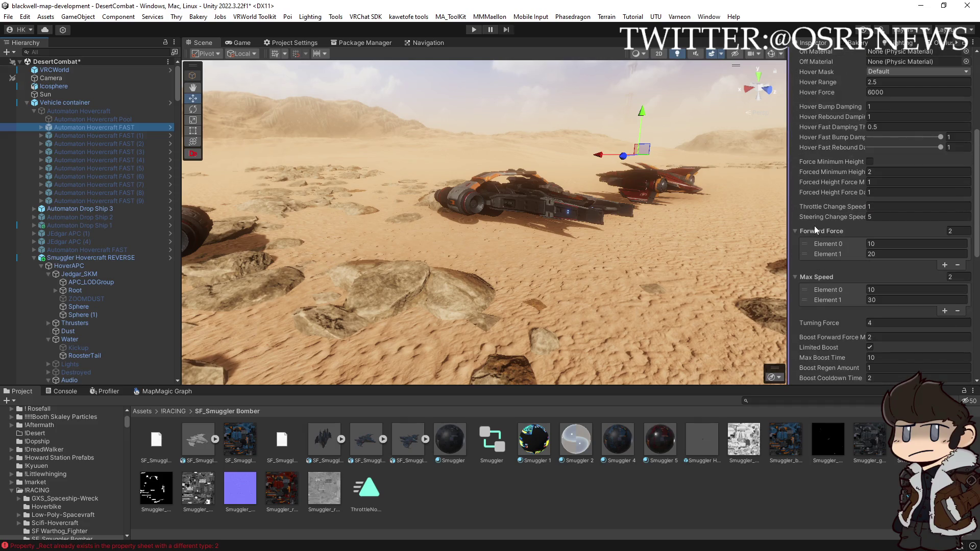
{"action": "scroll", "coordinate": [813, 226], "scroll_direction": "down", "scroll_amount": 6}
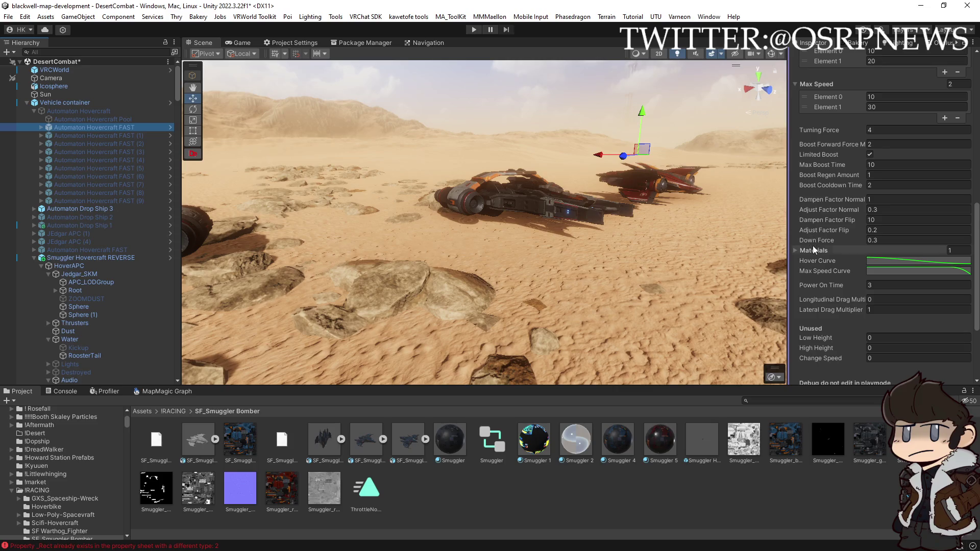
{"action": "scroll", "coordinate": [819, 259], "scroll_direction": "down", "scroll_amount": 3}
{"action": "scroll", "coordinate": [818, 259], "scroll_direction": "down", "scroll_amount": 1}
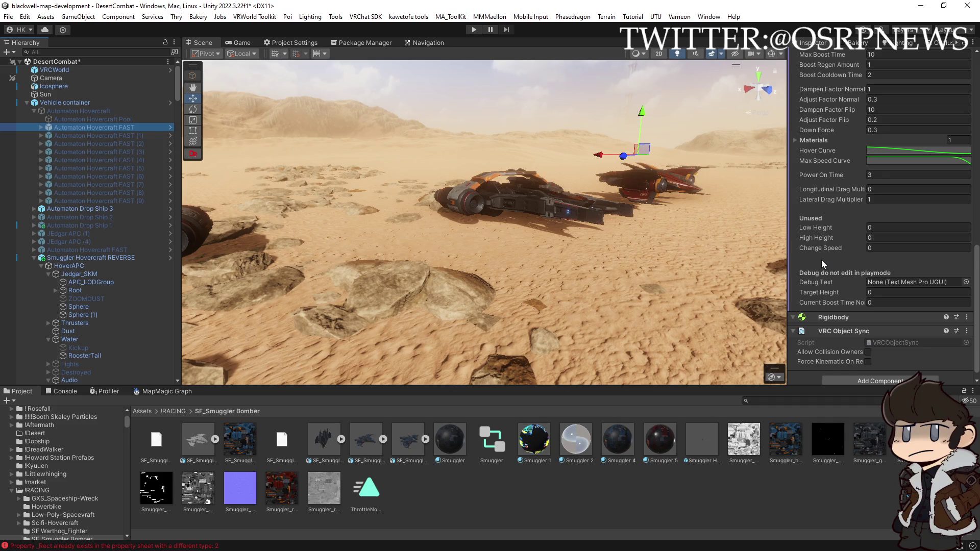
{"action": "scroll", "coordinate": [821, 260], "scroll_direction": "down", "scroll_amount": 1}
{"action": "scroll", "coordinate": [870, 276], "scroll_direction": "up", "scroll_amount": 10}
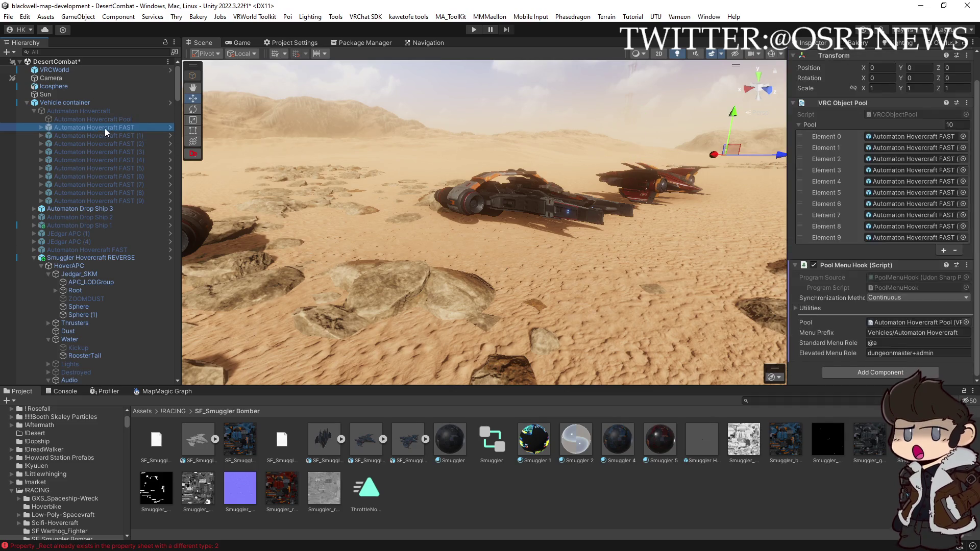
{"action": "scroll", "coordinate": [869, 274], "scroll_direction": "down", "scroll_amount": 10}
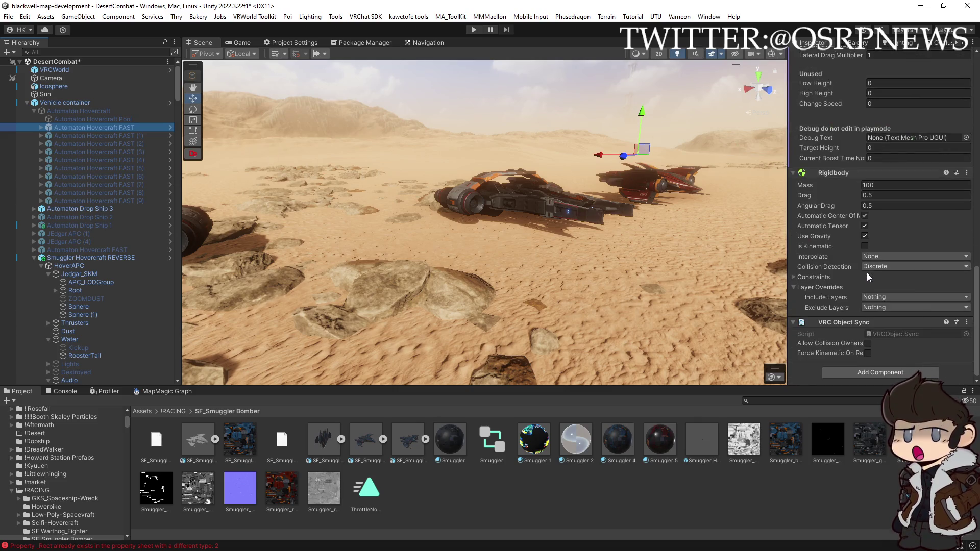
{"action": "scroll", "coordinate": [837, 322], "scroll_direction": "up", "scroll_amount": 2}
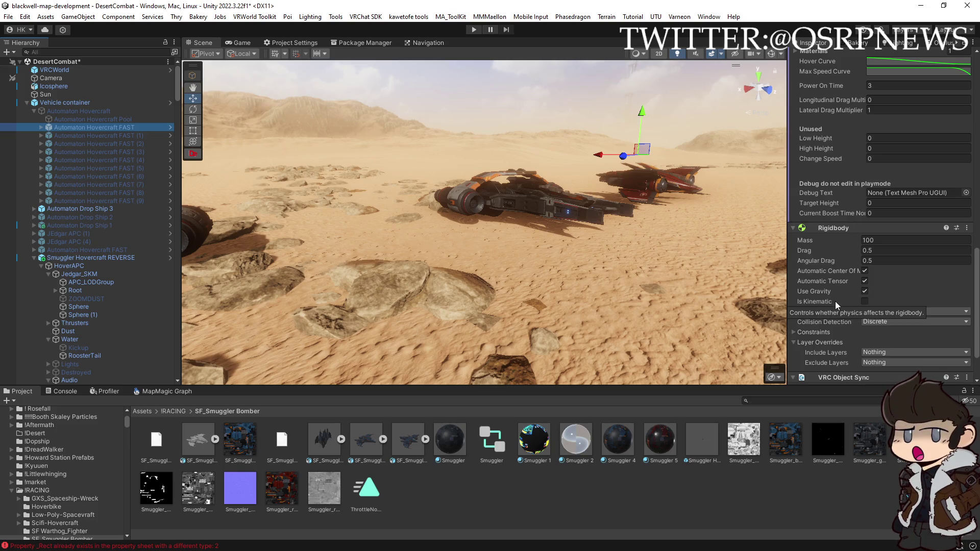
{"action": "scroll", "coordinate": [835, 301], "scroll_direction": "up", "scroll_amount": 5}
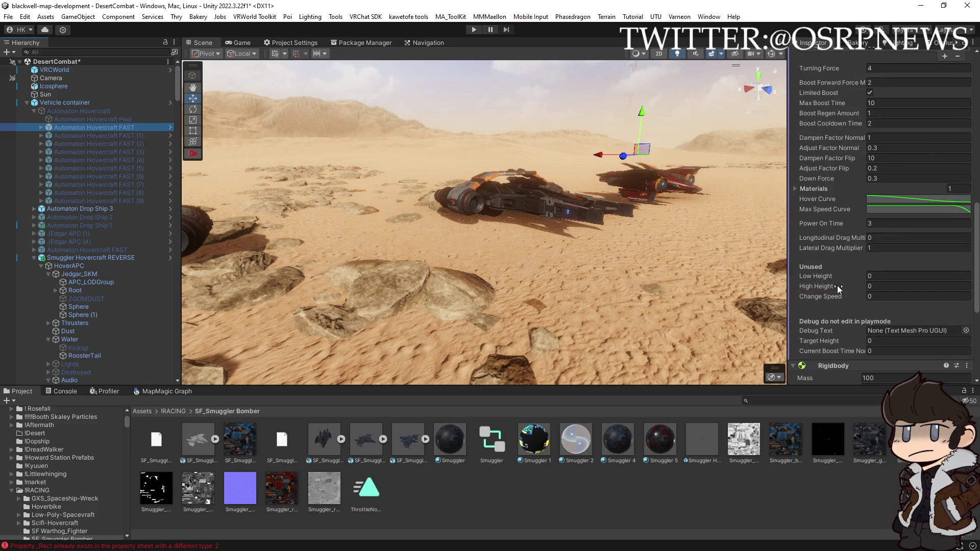
{"action": "scroll", "coordinate": [837, 286], "scroll_direction": "up", "scroll_amount": 2}
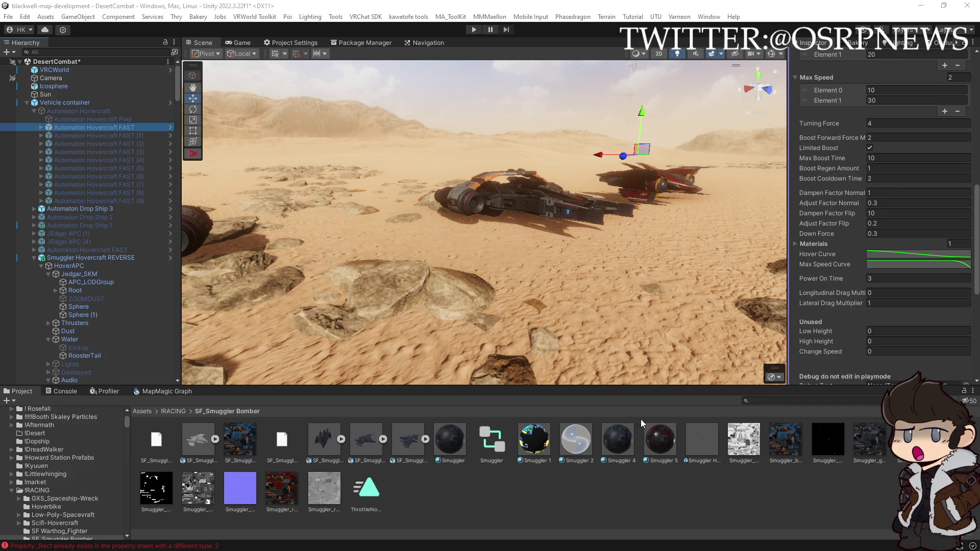
{"action": "left_click", "coordinate": [776, 400]}
- Search the Project for 'AUTOMATON HOV' and inspect the FAST and Variant hovercraft prefabs
{"action": "type", "text": "AU"}
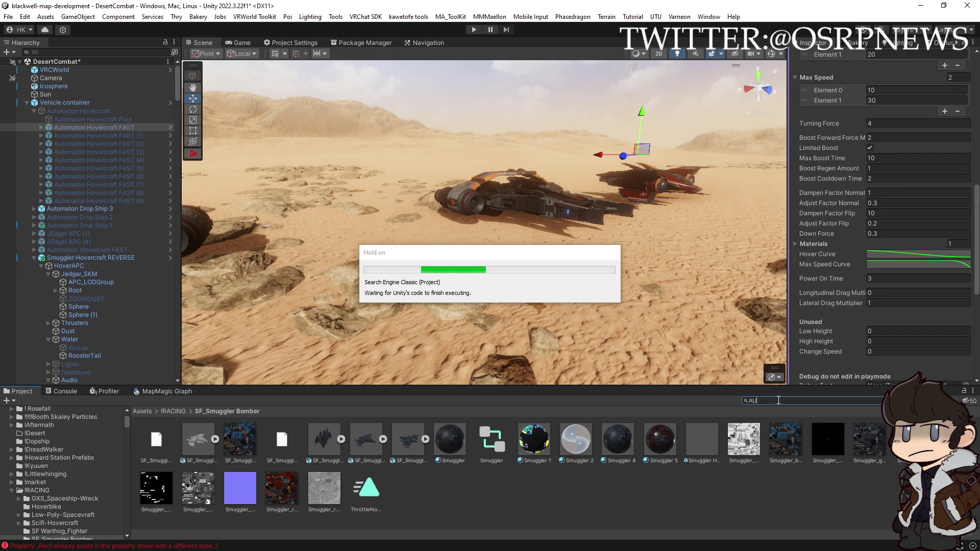
{"action": "type", "text": "TOMATON HOV"}
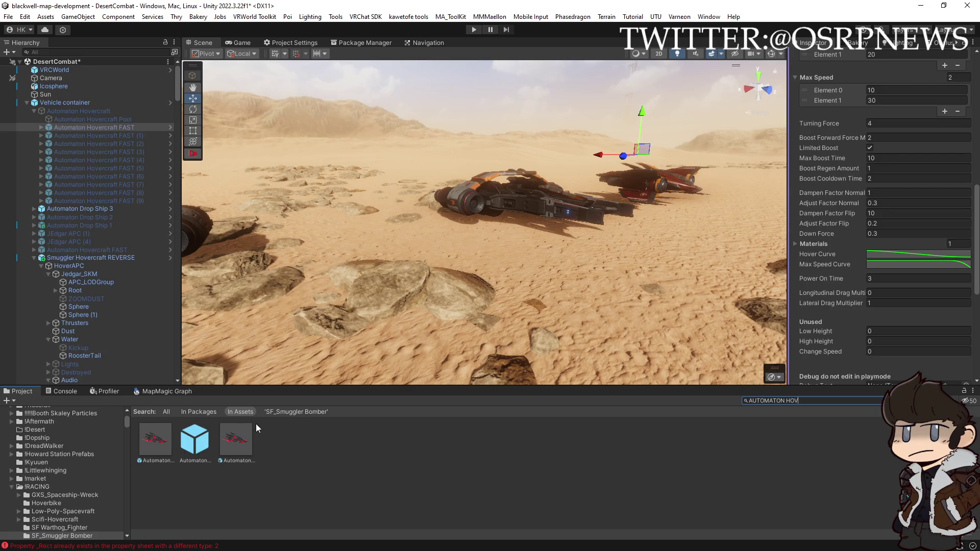
{"action": "left_click", "coordinate": [190, 441]}
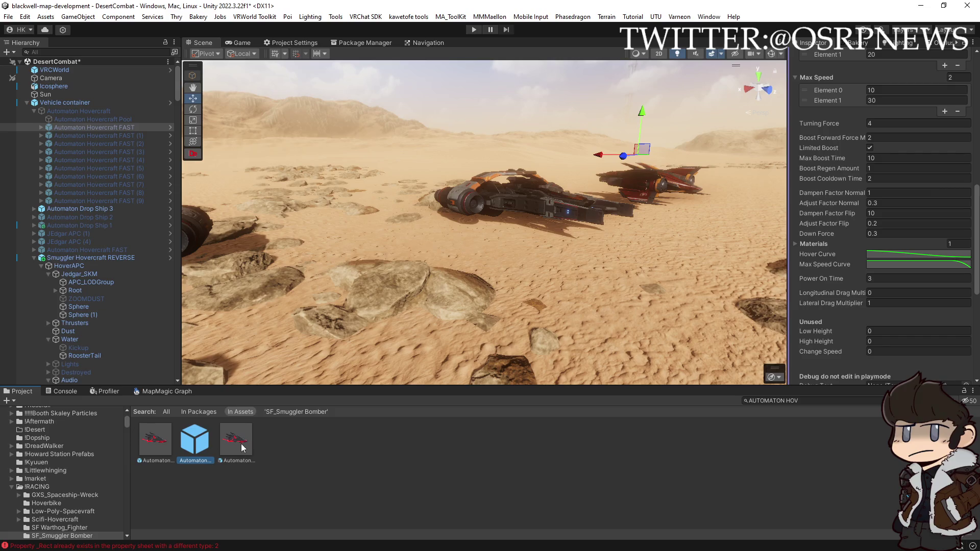
{"action": "left_click", "coordinate": [237, 443]}
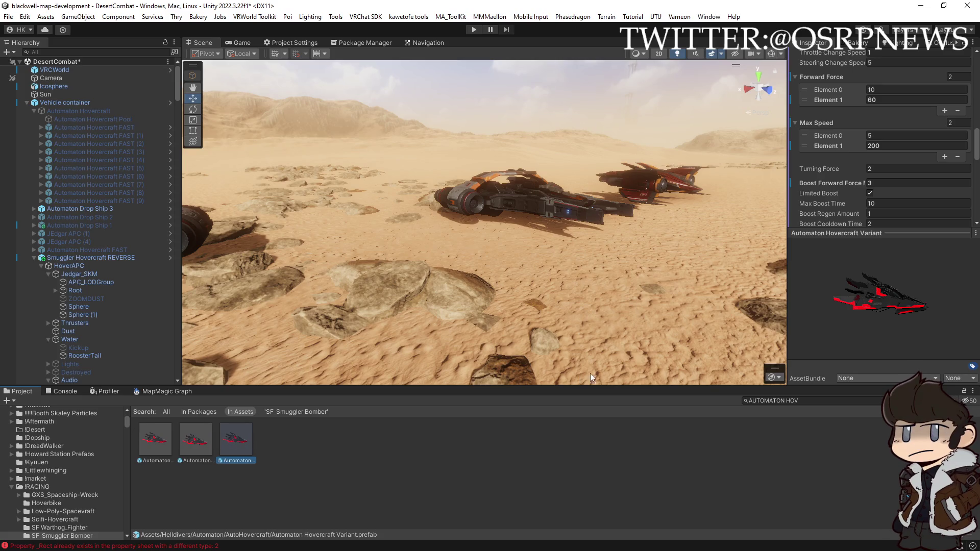
{"action": "left_click_drag", "start_coordinate": [854, 233], "coordinate": [852, 277]}
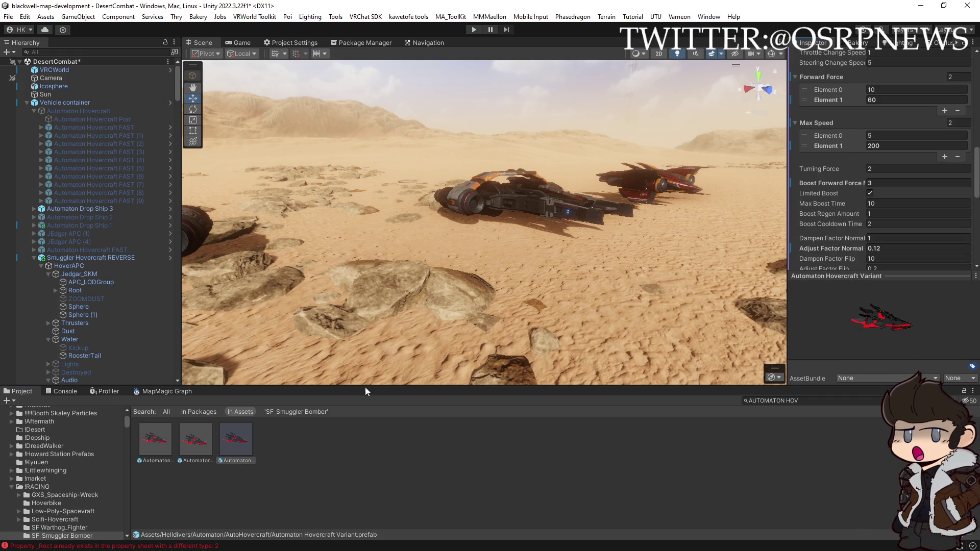
- Drop Automaton Hovercraft Variant into the desert scene beside the parked hovercraft and dock an Animator window
{"action": "mouse_move", "coordinate": [241, 441]}
{"action": "left_mouse_down"}
{"action": "mouse_move", "coordinate": [389, 281]}
{"action": "mouse_move", "coordinate": [348, 234]}
{"action": "left_mouse_up"}
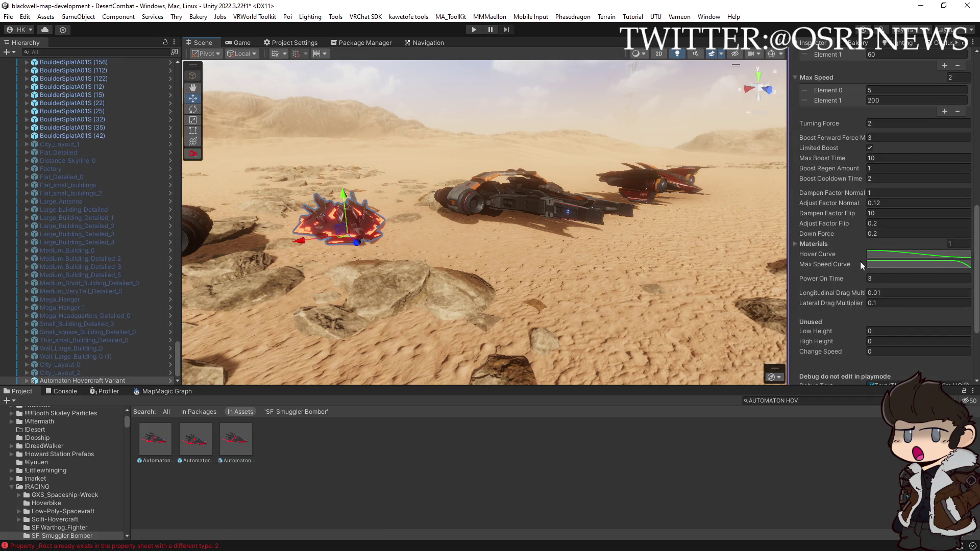
{"action": "scroll", "coordinate": [878, 271], "scroll_direction": "down", "scroll_amount": 5}
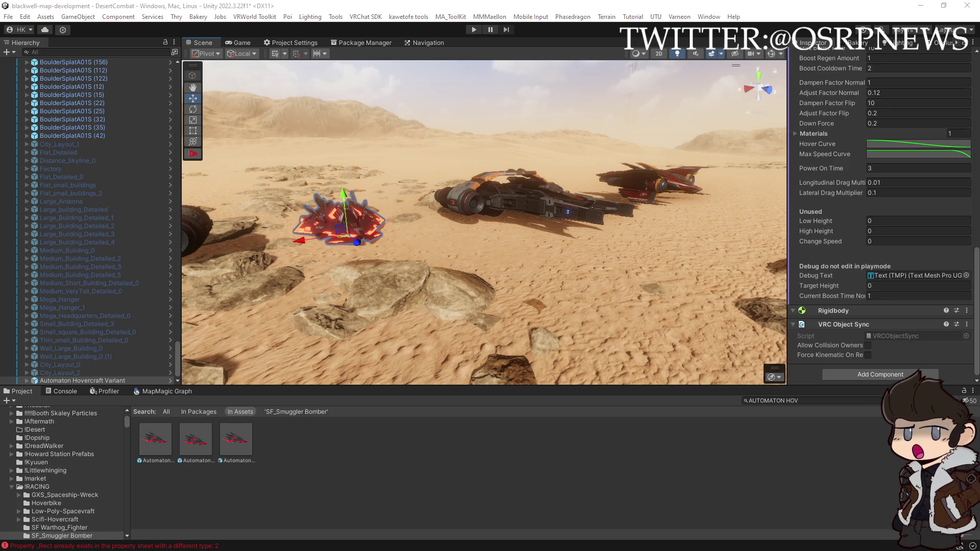
{"action": "left_click_drag", "start_coordinate": [506, 227], "coordinate": [482, 238]}
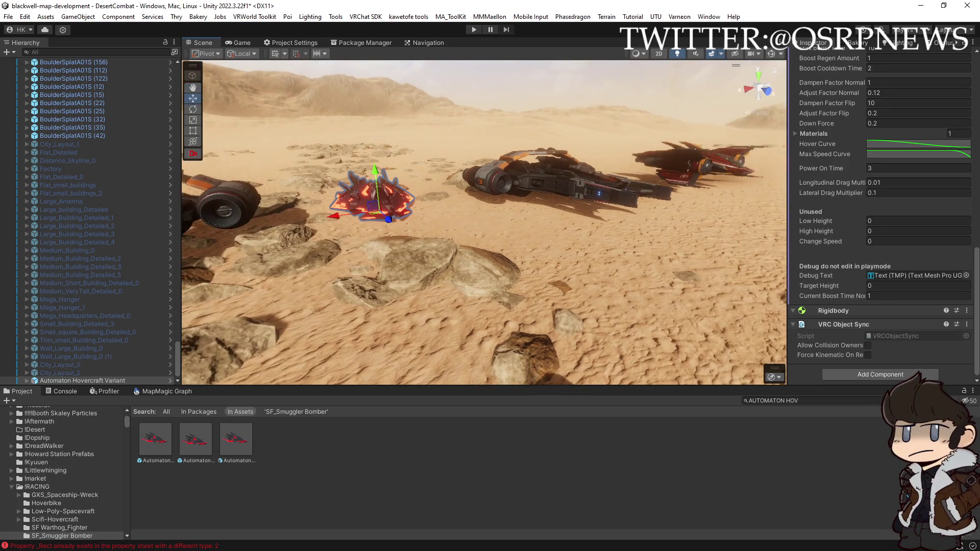
{"action": "mouse_move", "coordinate": [835, 312]}
{"action": "left_mouse_down"}
{"action": "mouse_move", "coordinate": [531, 420]}
{"action": "mouse_move", "coordinate": [589, 392]}
{"action": "left_mouse_up"}
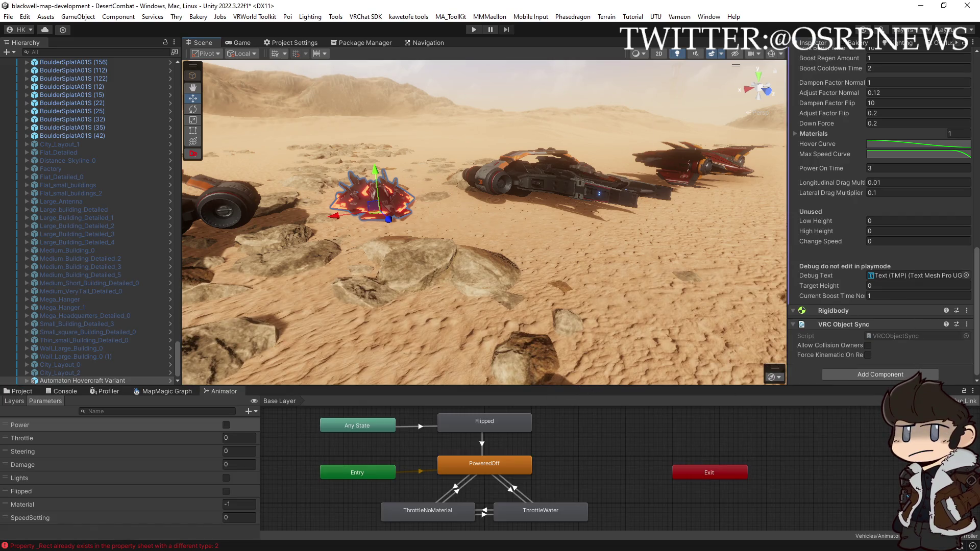
- Open the Animation window with Ctrl+6, return to the Project assets, and select the left Warhog hovercraft
{"action": "key", "text": "ctrl+6"}
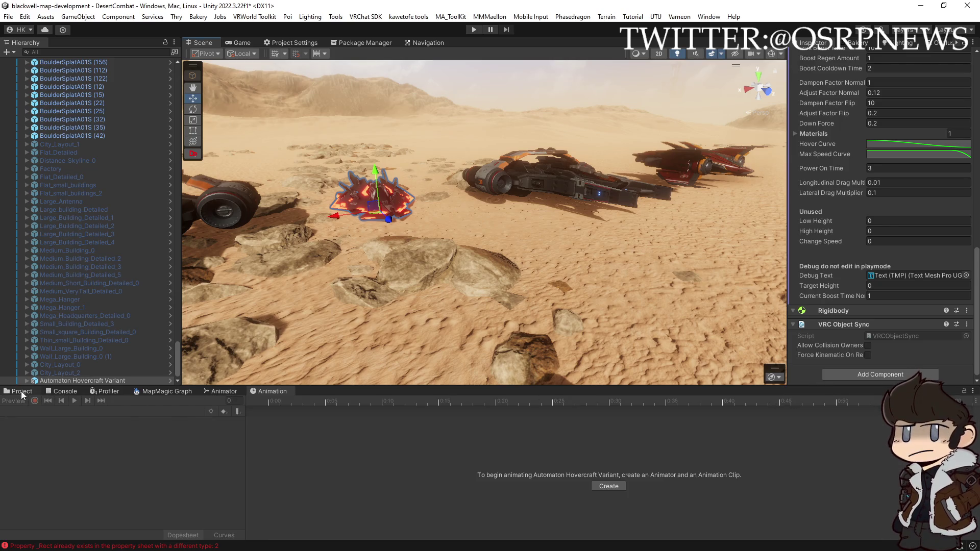
{"action": "left_click", "coordinate": [21, 392]}
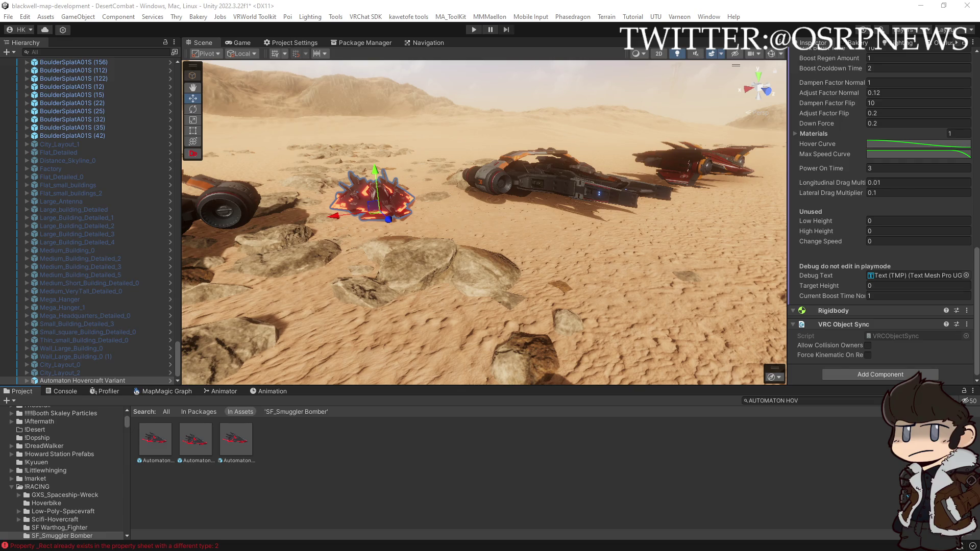
{"action": "mouse_move", "coordinate": [562, 259]}
{"action": "left_mouse_down"}
{"action": "mouse_move", "coordinate": [410, 282]}
{"action": "mouse_move", "coordinate": [357, 244]}
{"action": "left_mouse_up"}
{"action": "left_click", "coordinate": [357, 245]}
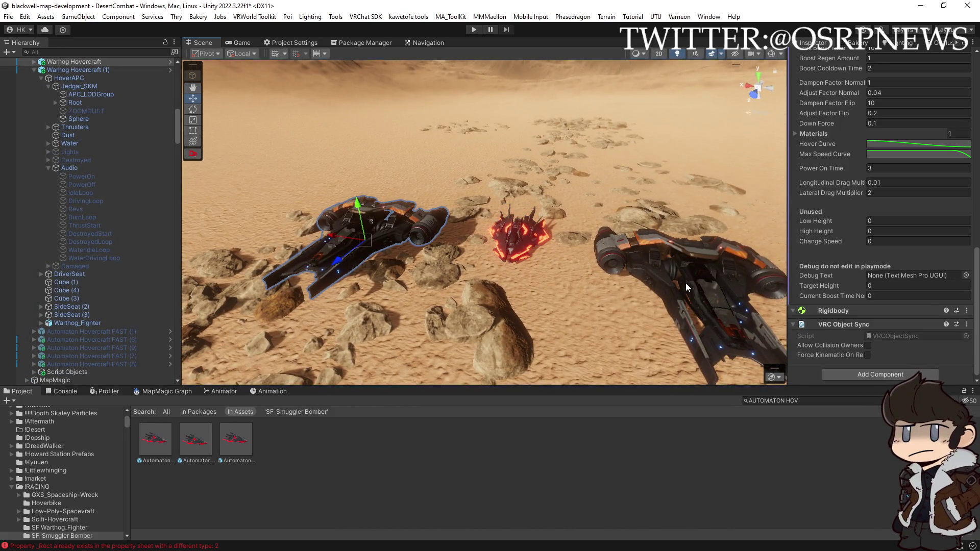
- Select only Smuggler Hovercraft REVERSE in the Hierarchy and ping its prefab asset in the RACING folder
{"action": "left_click", "coordinate": [66, 133], "text": "ctrl"}
{"action": "left_click", "coordinate": [43, 101], "text": "ctrl"}
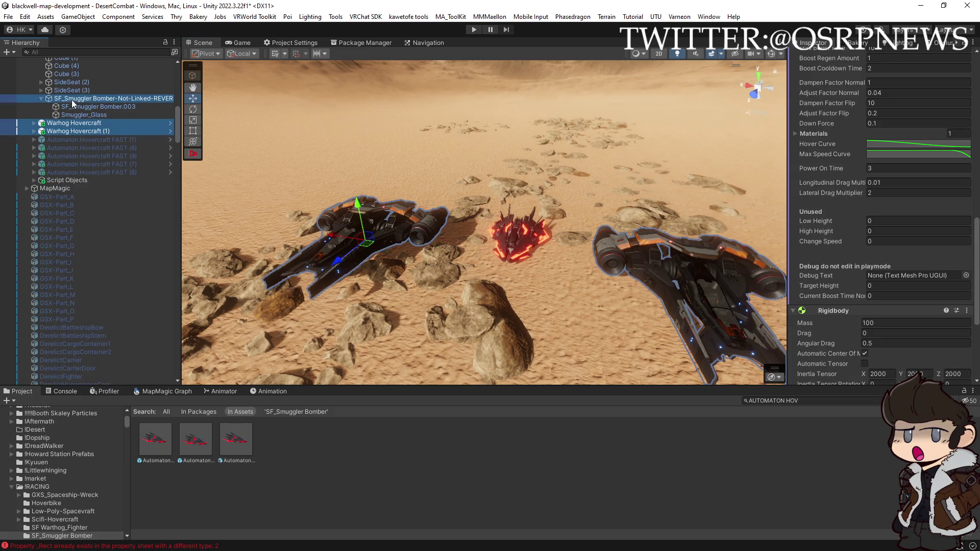
{"action": "left_click", "coordinate": [43, 100]}
{"action": "scroll", "coordinate": [46, 110], "scroll_direction": "down", "scroll_amount": 10}
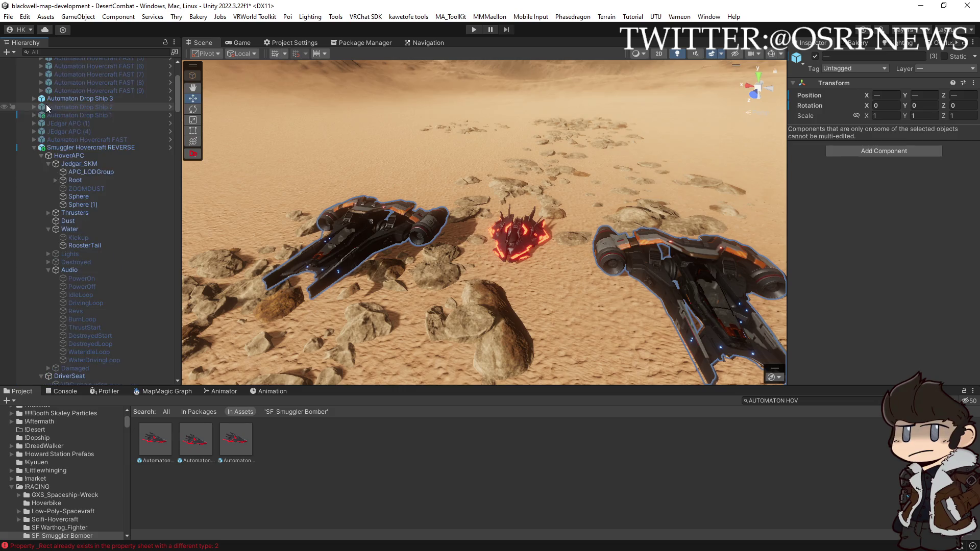
{"action": "left_click", "coordinate": [35, 147]}
{"action": "left_click", "coordinate": [72, 148]}
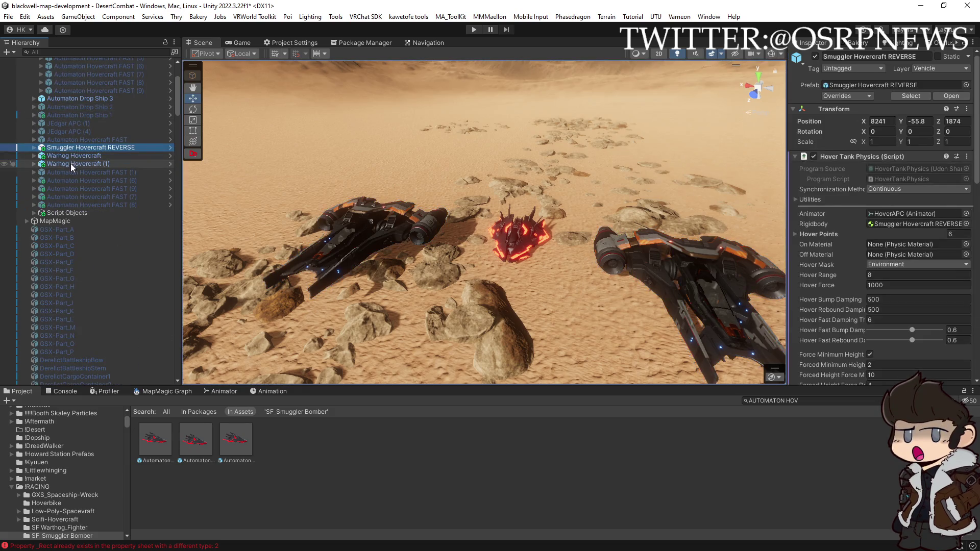
{"action": "left_click", "coordinate": [910, 96]}
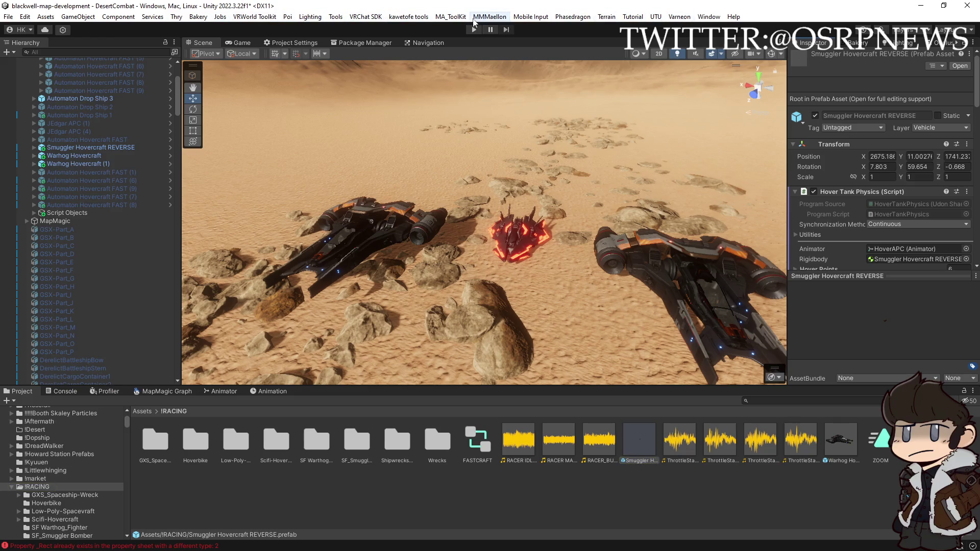
- Open the SF_Smuggler Bomber folder in the Project window
{"action": "left_click", "coordinate": [335, 19]}
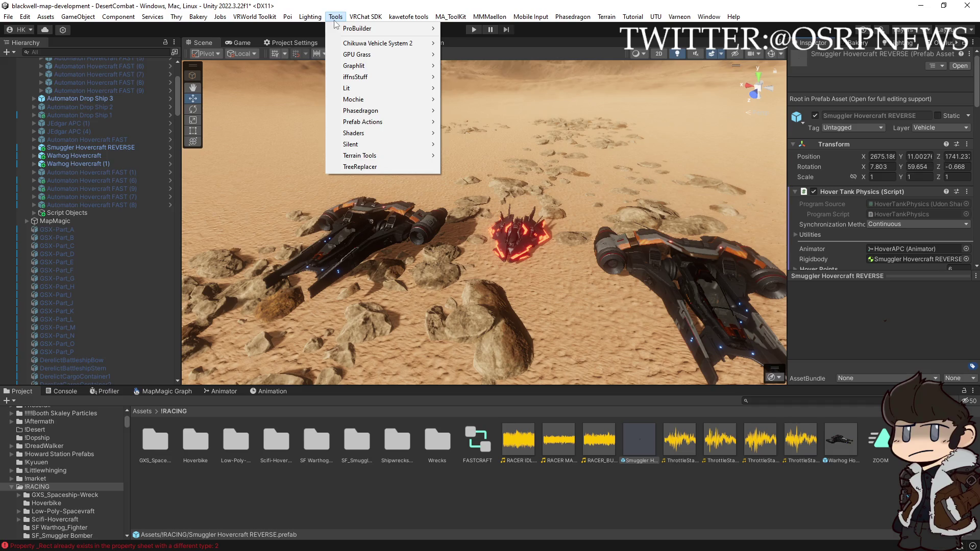
{"action": "mouse_move", "coordinate": [365, 17]}
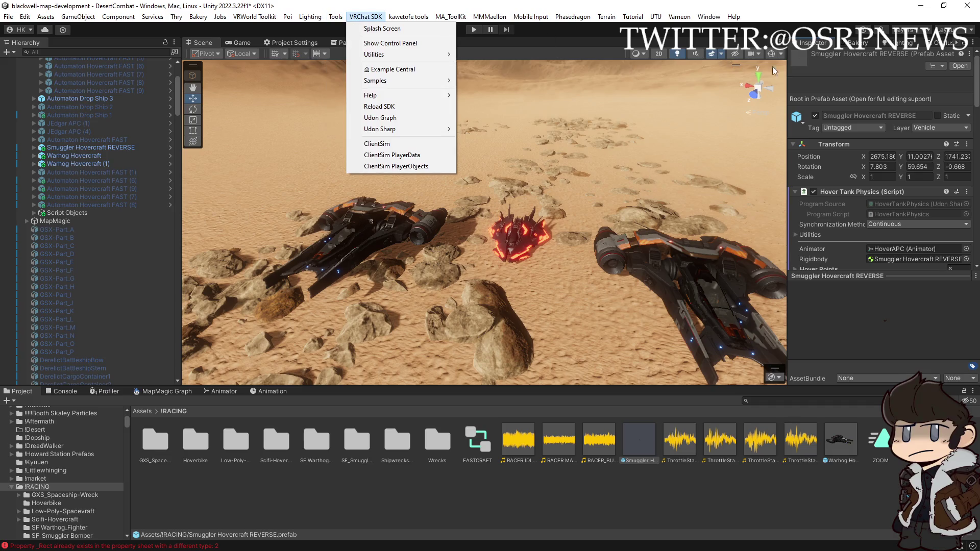
{"action": "left_click", "coordinate": [358, 442]}
{"action": "double_click", "coordinate": [357, 441]}
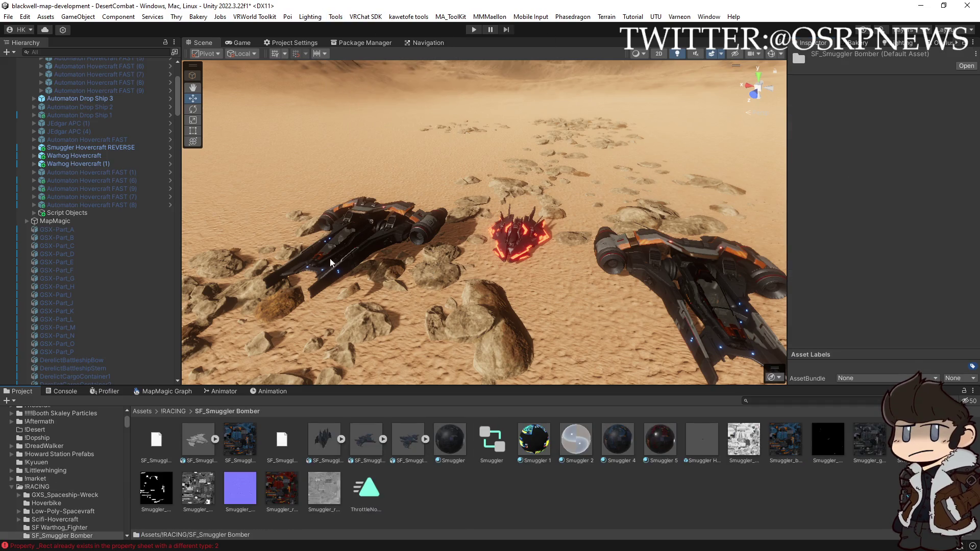
- Replace the selected object with the Smuggler Hovercraft REVERSE prefab using Tools > Prefab Actions
{"action": "left_click", "coordinate": [329, 18]}
{"action": "mouse_move", "coordinate": [403, 128]}
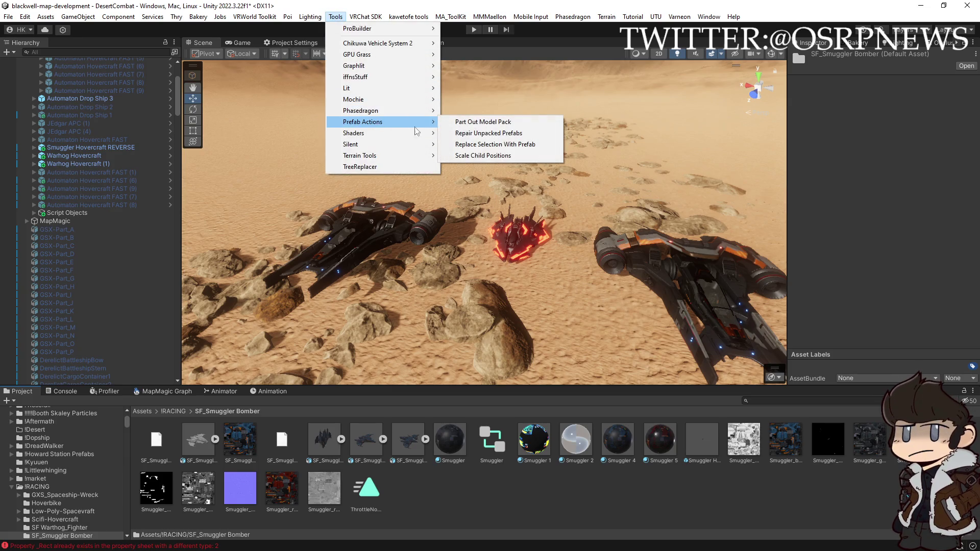
{"action": "left_click", "coordinate": [494, 145]}
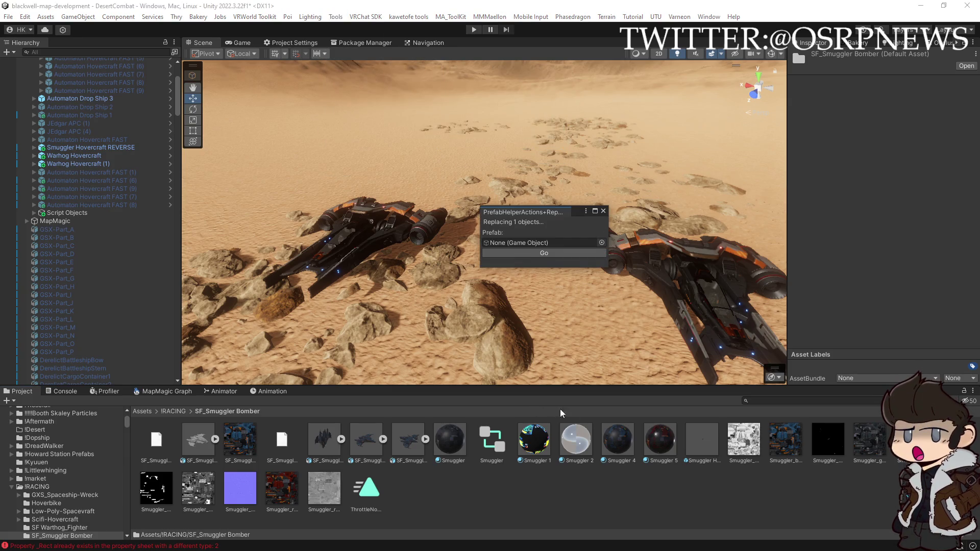
{"action": "left_click_drag", "start_coordinate": [712, 445], "coordinate": [534, 244]}
{"action": "mouse_move", "coordinate": [427, 287]}
{"action": "left_mouse_down"}
{"action": "mouse_move", "coordinate": [620, 280]}
{"action": "mouse_move", "coordinate": [557, 282]}
{"action": "left_mouse_up"}
{"action": "left_click", "coordinate": [581, 253]}
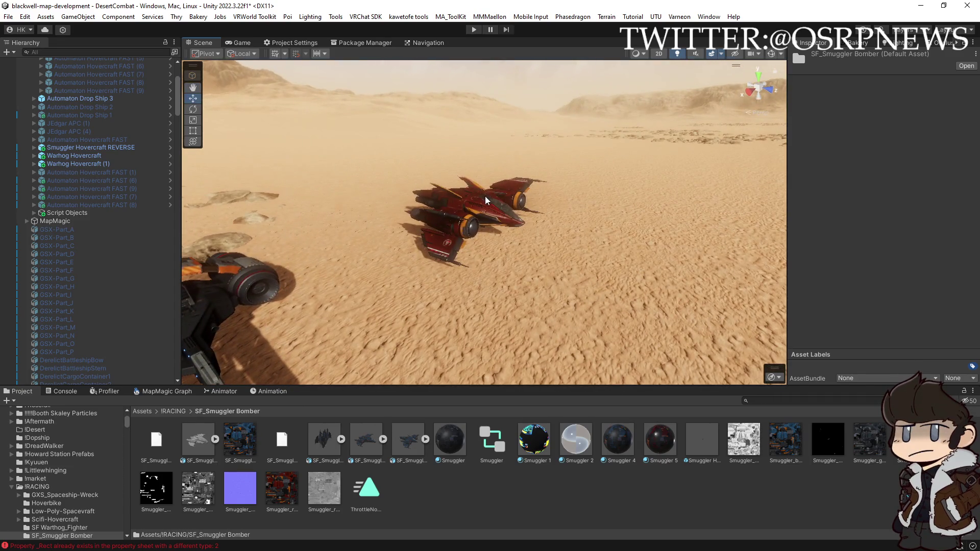
{"action": "left_click", "coordinate": [38, 148]}
- Make the Smuggler's RoosterTail start colour a paler sandy tan and copy its Particle System
{"action": "left_click", "coordinate": [35, 147]}
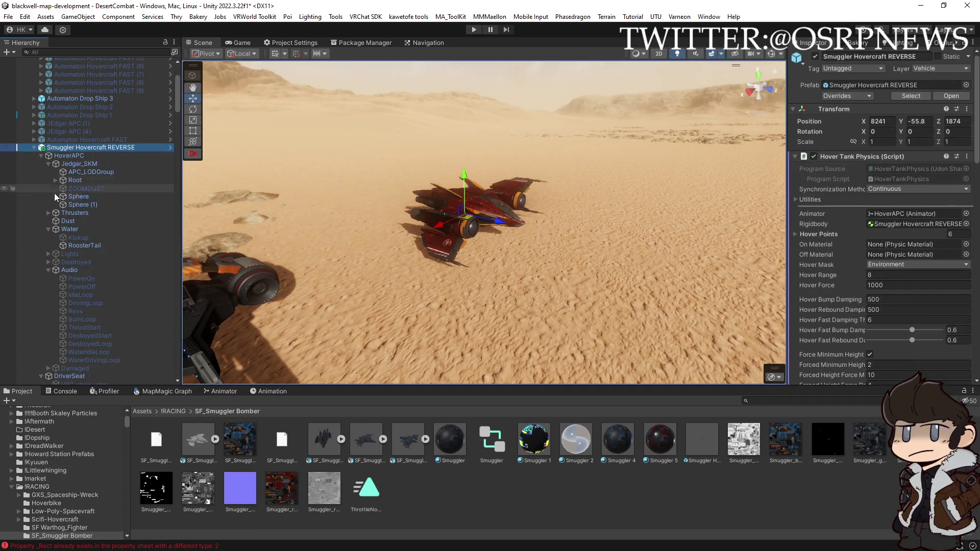
{"action": "scroll", "coordinate": [53, 248], "scroll_direction": "down", "scroll_amount": 5}
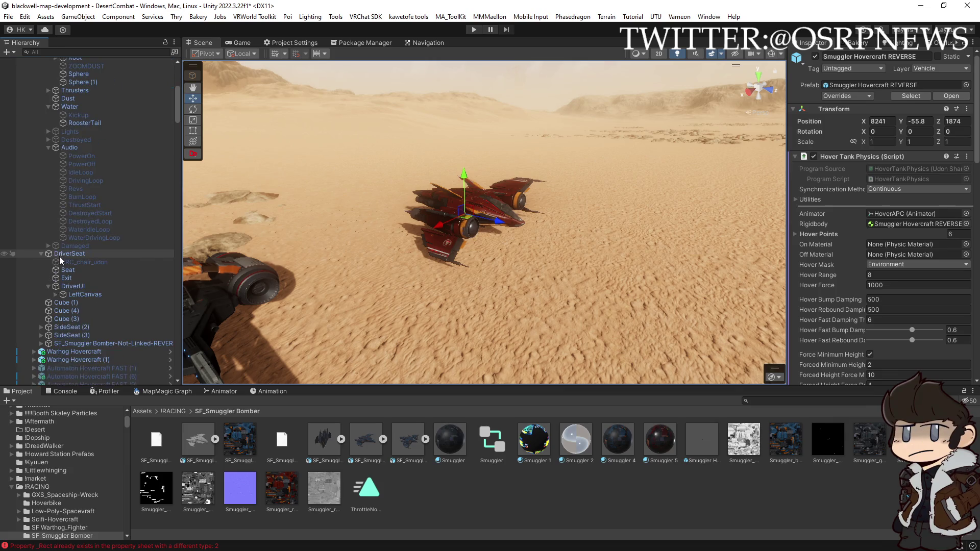
{"action": "scroll", "coordinate": [70, 287], "scroll_direction": "up", "scroll_amount": 4}
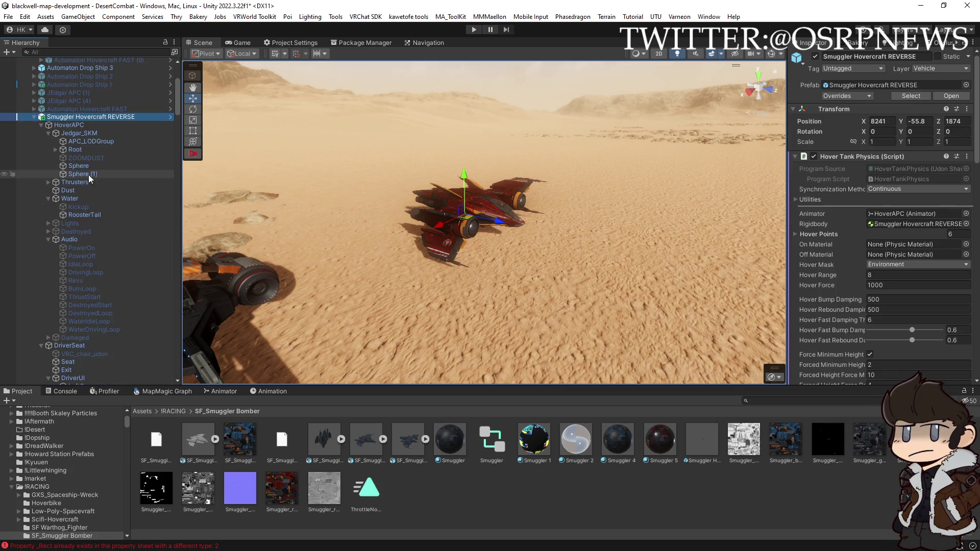
{"action": "left_click", "coordinate": [84, 215]}
{"action": "right_click", "coordinate": [844, 131]}
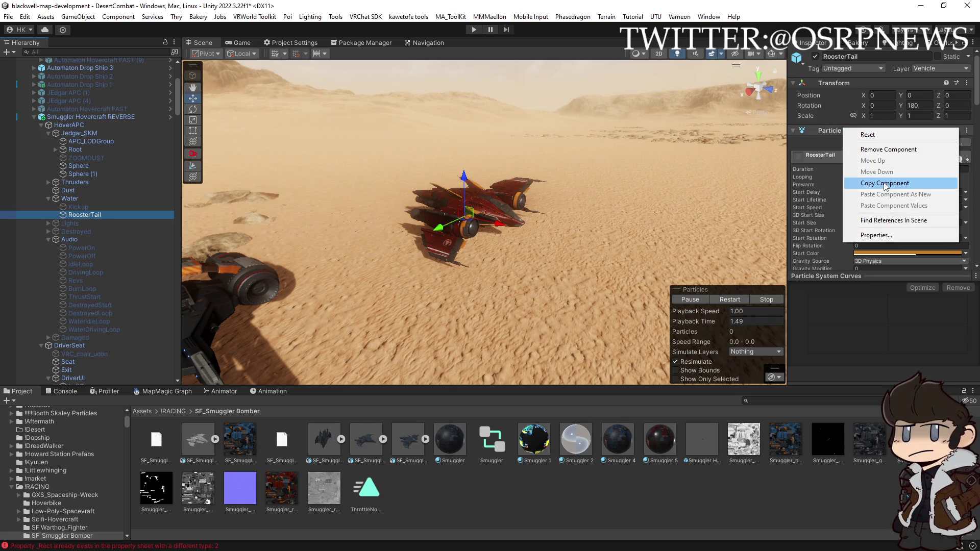
{"action": "left_click", "coordinate": [885, 184]}
{"action": "left_click", "coordinate": [885, 253]}
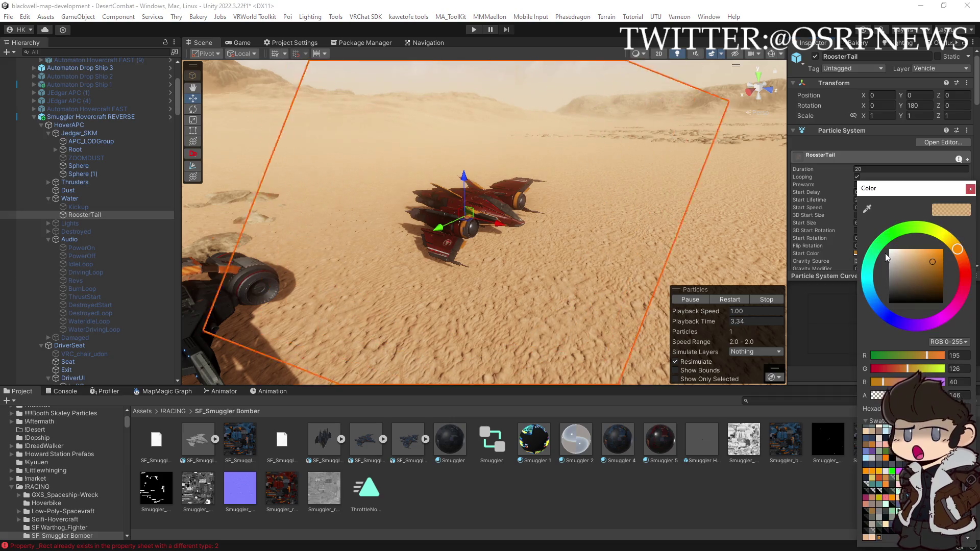
{"action": "left_click", "coordinate": [917, 263]}
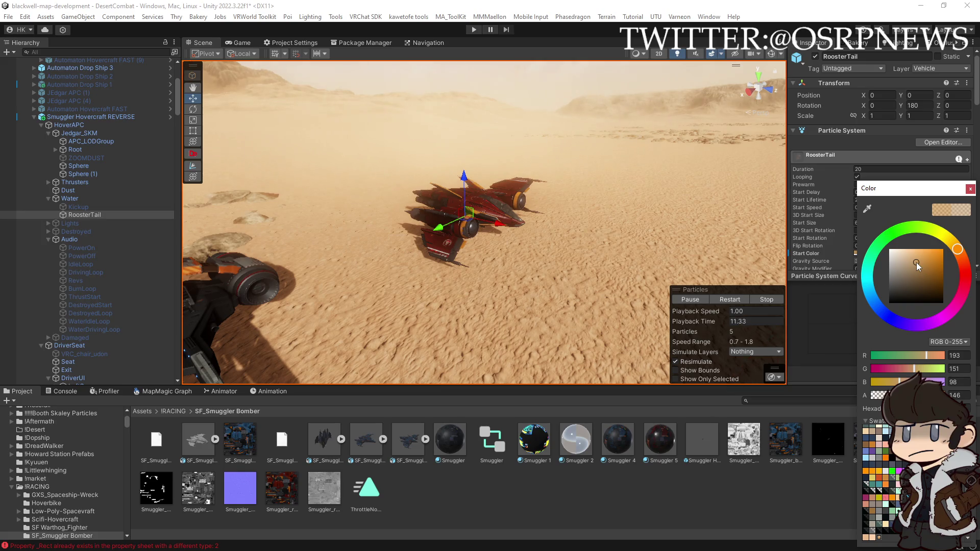
{"action": "left_click", "coordinate": [970, 189]}
{"action": "right_click", "coordinate": [843, 132]}
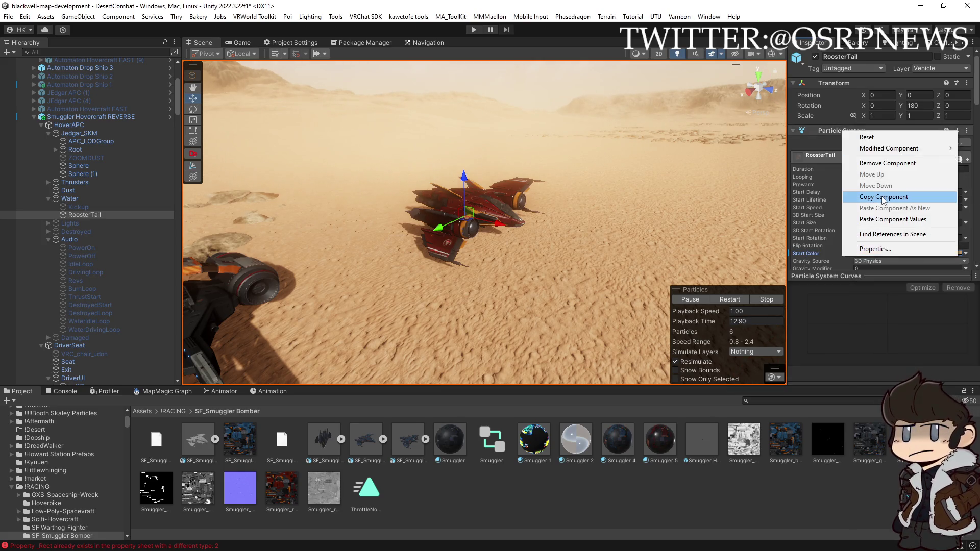
{"action": "left_click", "coordinate": [883, 197]}
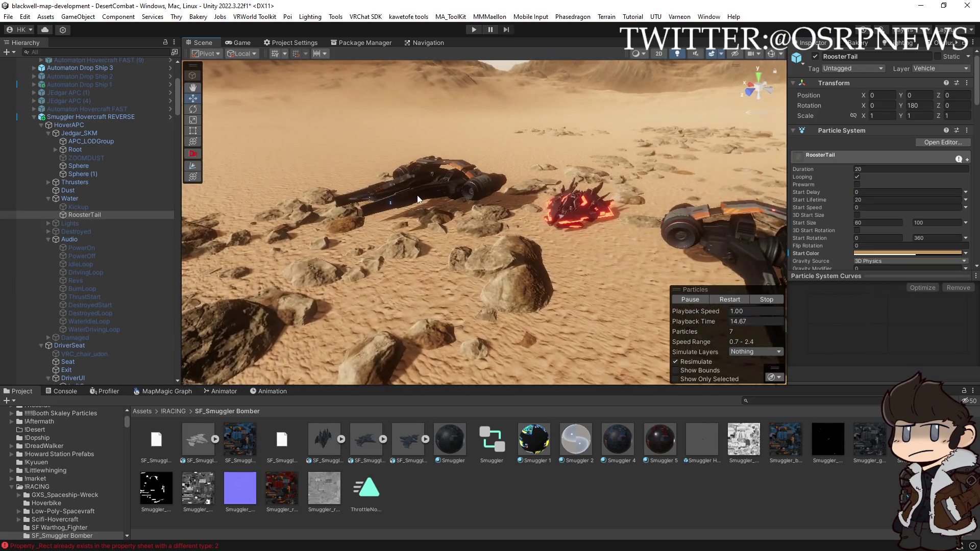
- Expand both Warhog hovercraft in the Hierarchy and locate Warhog Hovercraft (1)'s RoosterTail effect
{"action": "left_click", "coordinate": [433, 184]}
{"action": "scroll", "coordinate": [127, 254], "scroll_direction": "down", "scroll_amount": 5}
{"action": "left_click", "coordinate": [34, 258]}
{"action": "scroll", "coordinate": [35, 263], "scroll_direction": "down", "scroll_amount": 4}
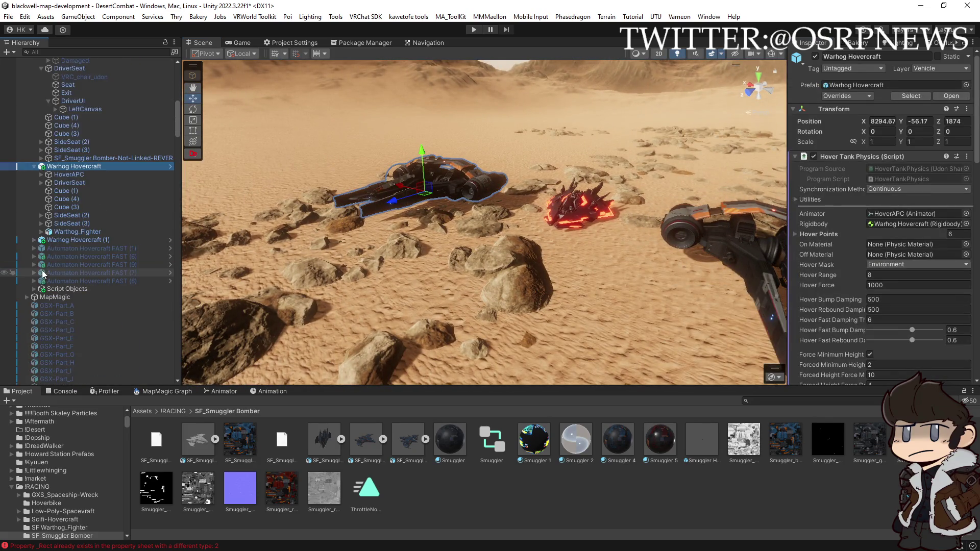
{"action": "left_click", "coordinate": [33, 240]}
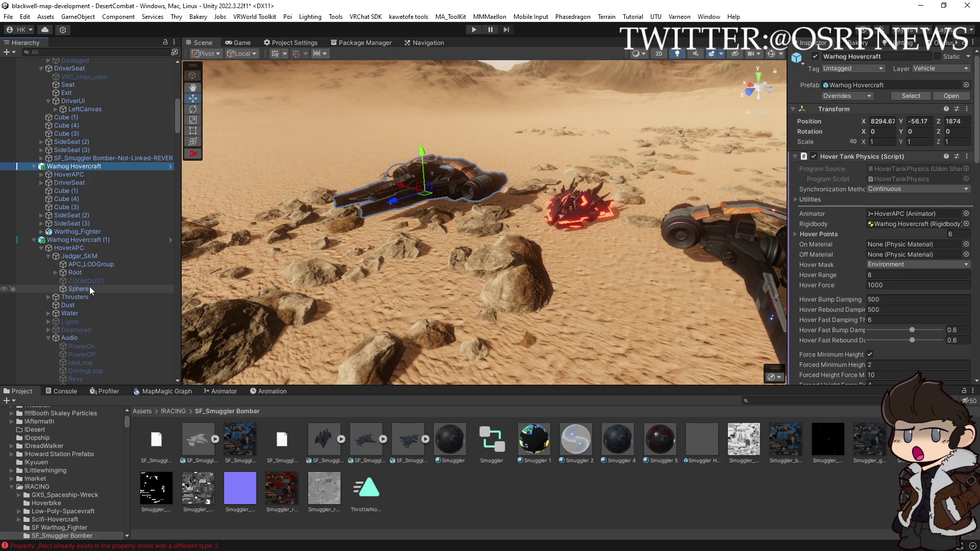
{"action": "scroll", "coordinate": [90, 286], "scroll_direction": "down", "scroll_amount": 6}
{"action": "scroll", "coordinate": [91, 298], "scroll_direction": "up", "scroll_amount": 2}
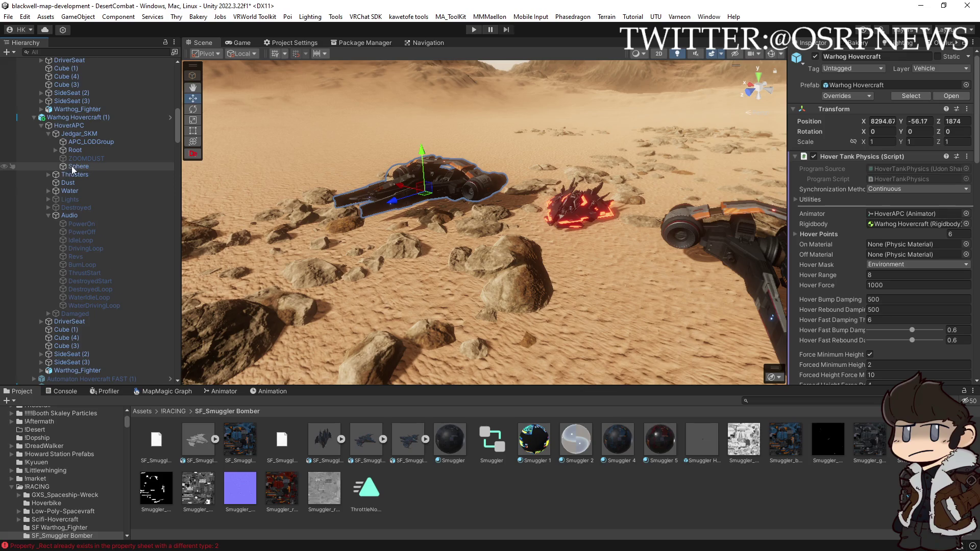
{"action": "left_click", "coordinate": [48, 191]}
{"action": "left_click", "coordinate": [83, 206]}
{"action": "scroll", "coordinate": [41, 124], "scroll_direction": "up", "scroll_amount": 3}
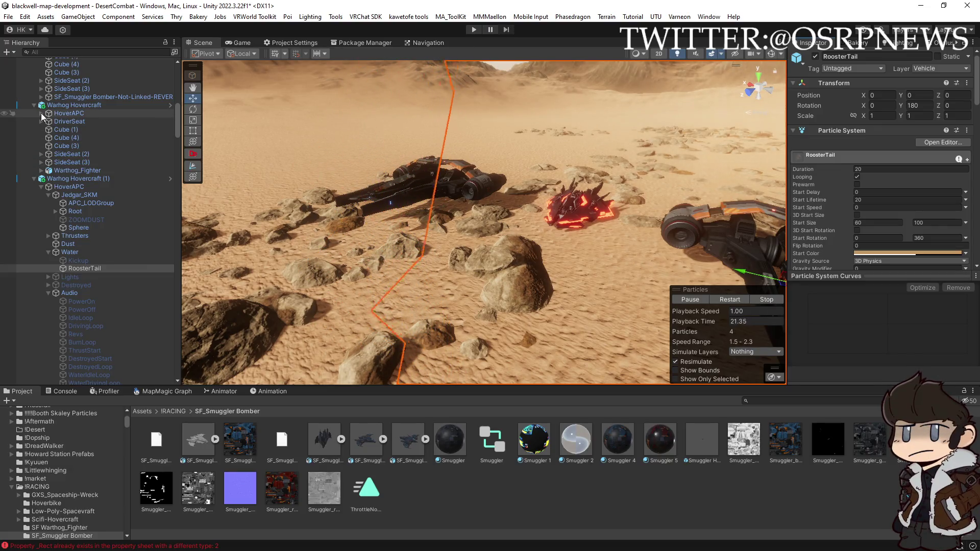
- Paste the copied particle values onto the first Warhog Hovercraft's RoosterTail (Duration 20, Start Size 80)
{"action": "left_click", "coordinate": [41, 114]}
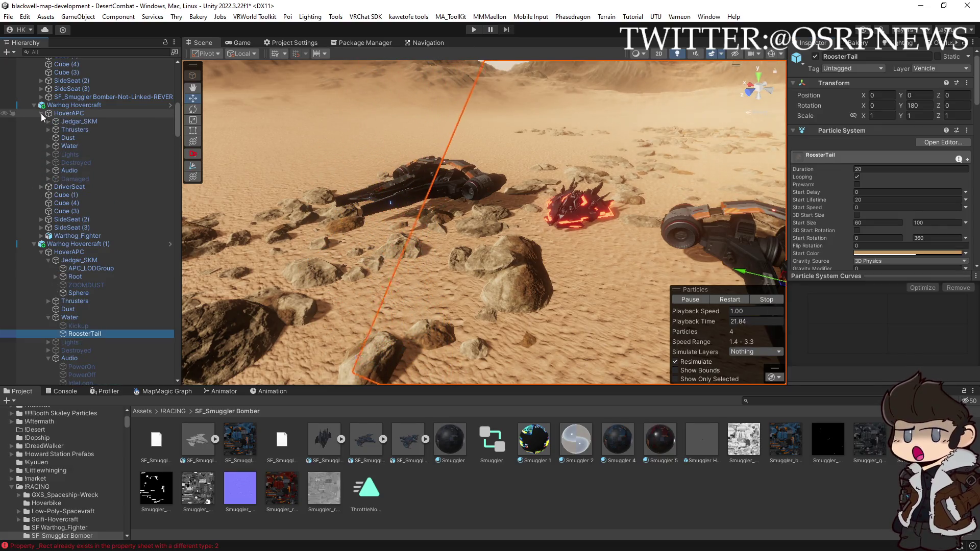
{"action": "left_click", "coordinate": [48, 146]}
{"action": "left_click", "coordinate": [85, 161]}
{"action": "left_click", "coordinate": [966, 130]}
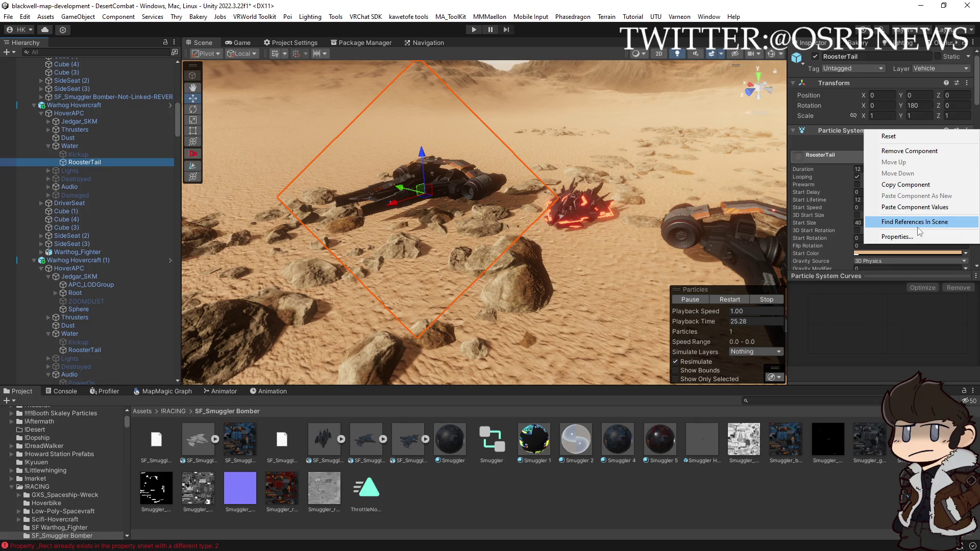
{"action": "left_click", "coordinate": [913, 207]}
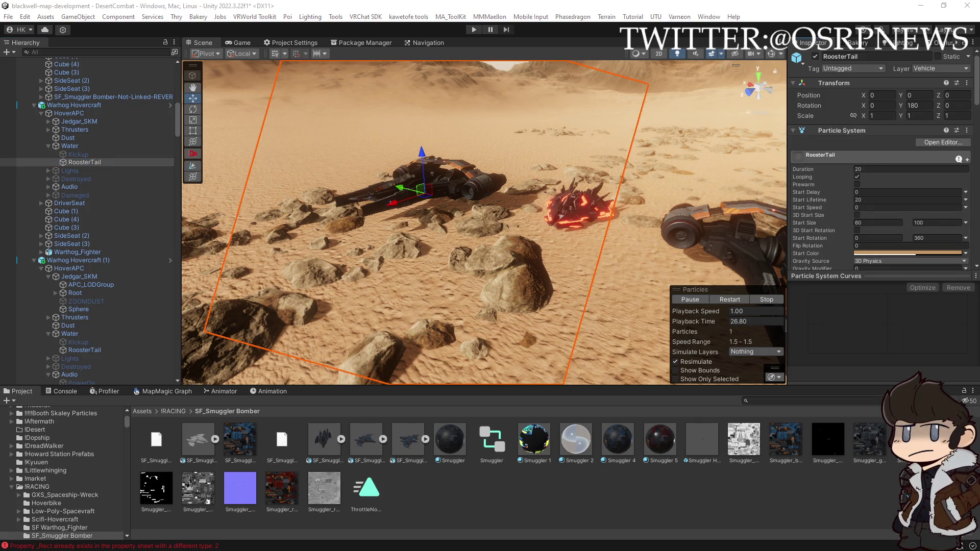
{"action": "mouse_move", "coordinate": [664, 204]}
{"action": "left_mouse_down"}
{"action": "mouse_move", "coordinate": [735, 200]}
{"action": "mouse_move", "coordinate": [496, 276]}
{"action": "left_mouse_up"}
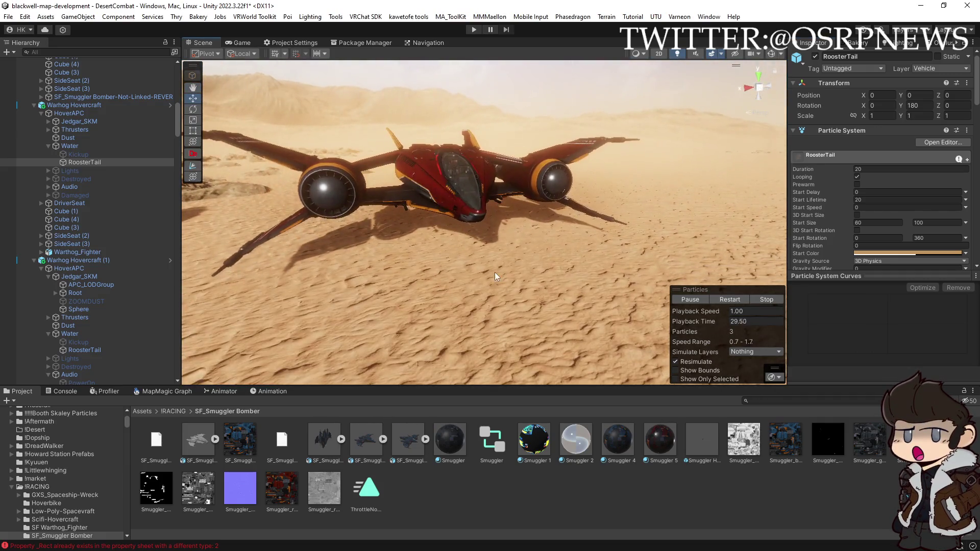
- Orbit around the parked craft and select Warhog Hovercraft (1) to show Hover Range 8, Hover Force 1000
{"action": "left_click", "coordinate": [607, 313]}
{"action": "mouse_move", "coordinate": [607, 313]}
{"action": "left_mouse_down"}
{"action": "mouse_move", "coordinate": [597, 308]}
{"action": "mouse_move", "coordinate": [602, 279]}
{"action": "mouse_move", "coordinate": [581, 273]}
{"action": "mouse_move", "coordinate": [656, 291]}
{"action": "mouse_move", "coordinate": [615, 298]}
{"action": "left_mouse_up"}
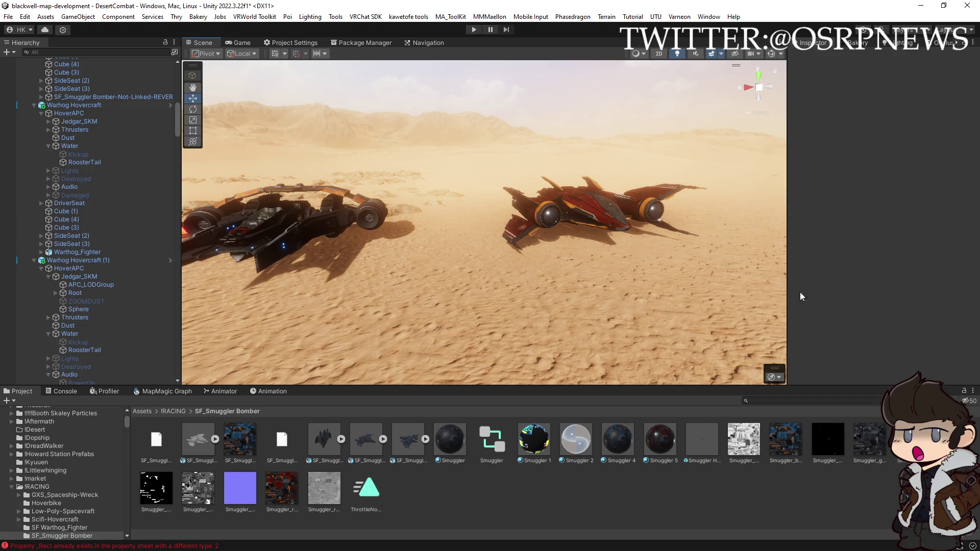
{"action": "mouse_move", "coordinate": [604, 266]}
{"action": "left_mouse_down"}
{"action": "mouse_move", "coordinate": [582, 259]}
{"action": "mouse_move", "coordinate": [563, 270]}
{"action": "left_mouse_up"}
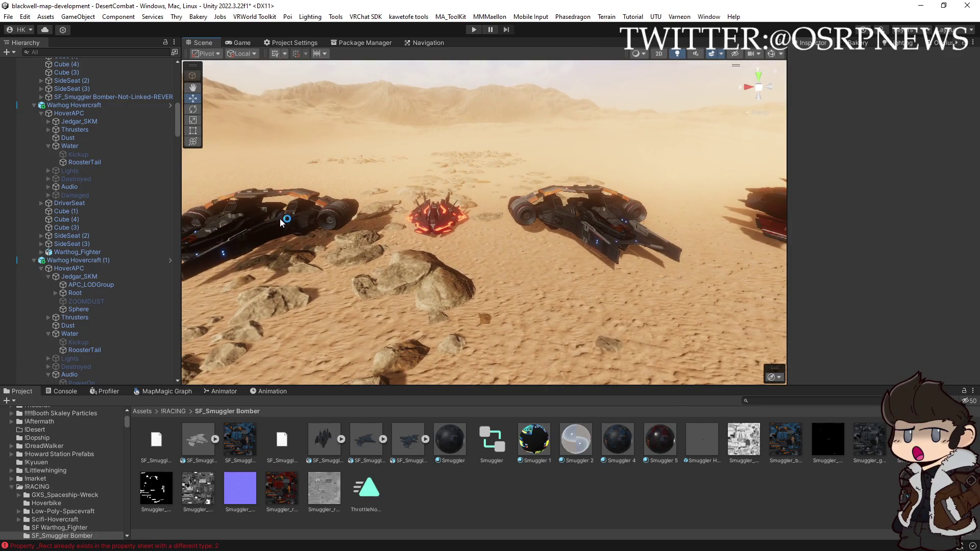
{"action": "left_click", "coordinate": [442, 215]}
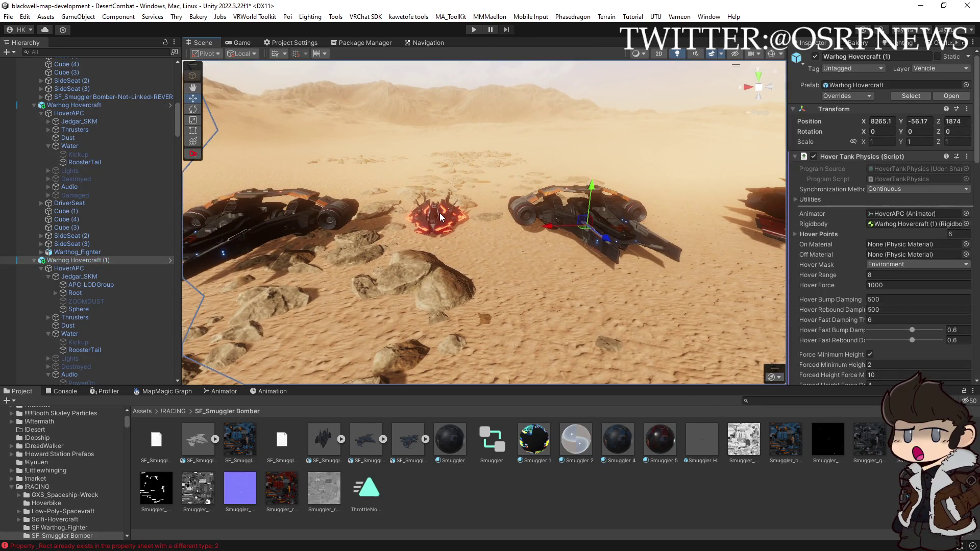
- Snip Warhog Hovercraft (1)'s Hover Tank Physics values (Hover Force 1000, Max Speed 10–300) with Snipping Tool
{"action": "scroll", "coordinate": [824, 312], "scroll_direction": "down", "scroll_amount": 5}
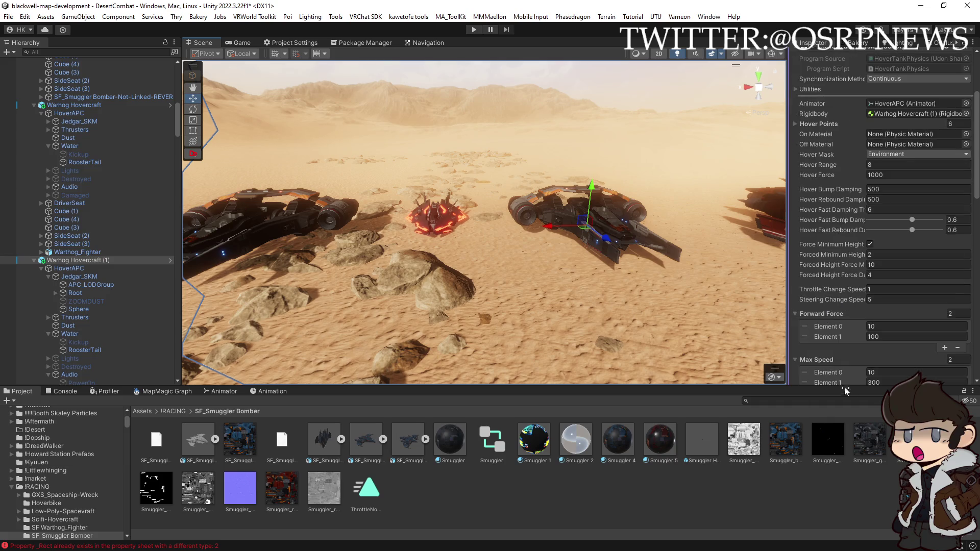
{"action": "left_click_drag", "start_coordinate": [848, 388], "coordinate": [848, 400]}
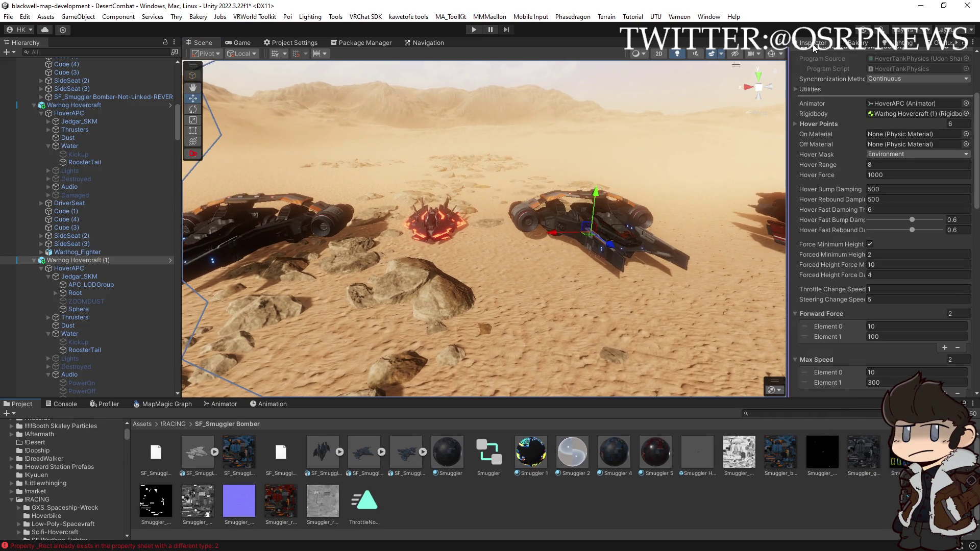
{"action": "left_click_drag", "start_coordinate": [977, 183], "coordinate": [978, 192]}
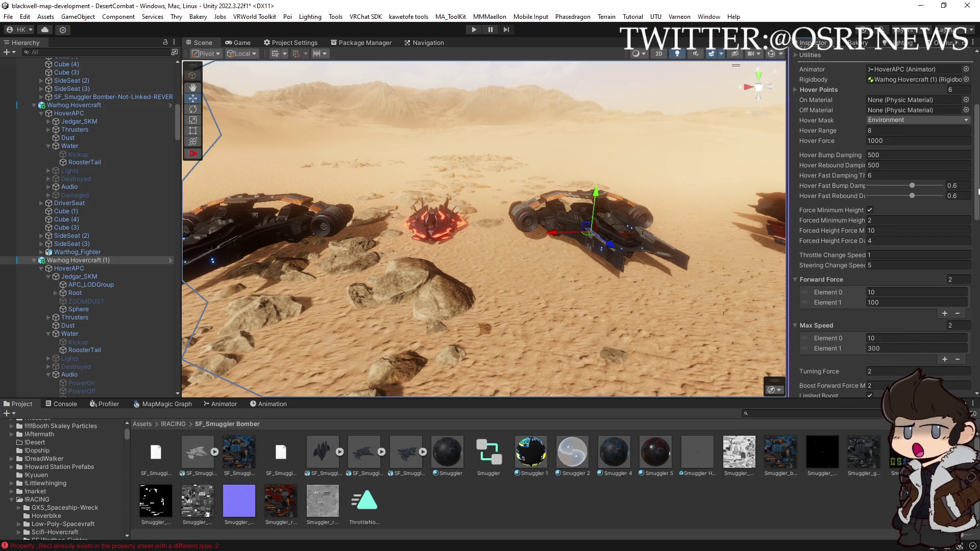
{"action": "key", "text": "super+shift+s"}
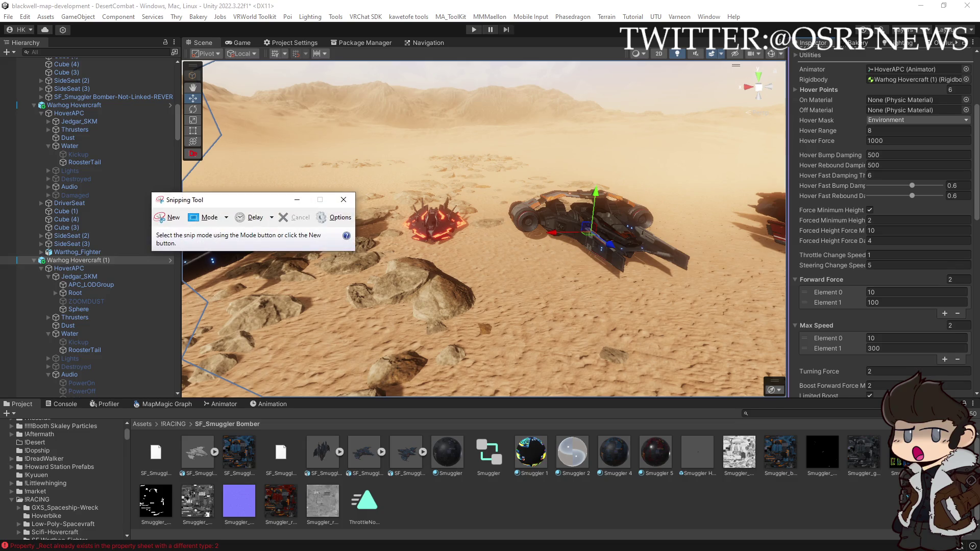
{"action": "left_click", "coordinate": [170, 221]}
{"action": "left_click_drag", "start_coordinate": [774, 41], "coordinate": [976, 409]}
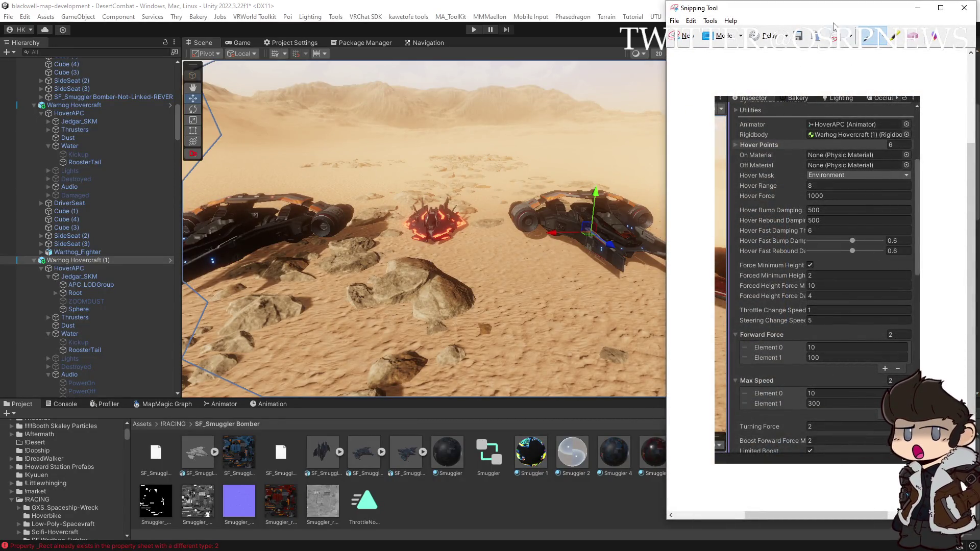
{"action": "key", "text": "alt+F4"}
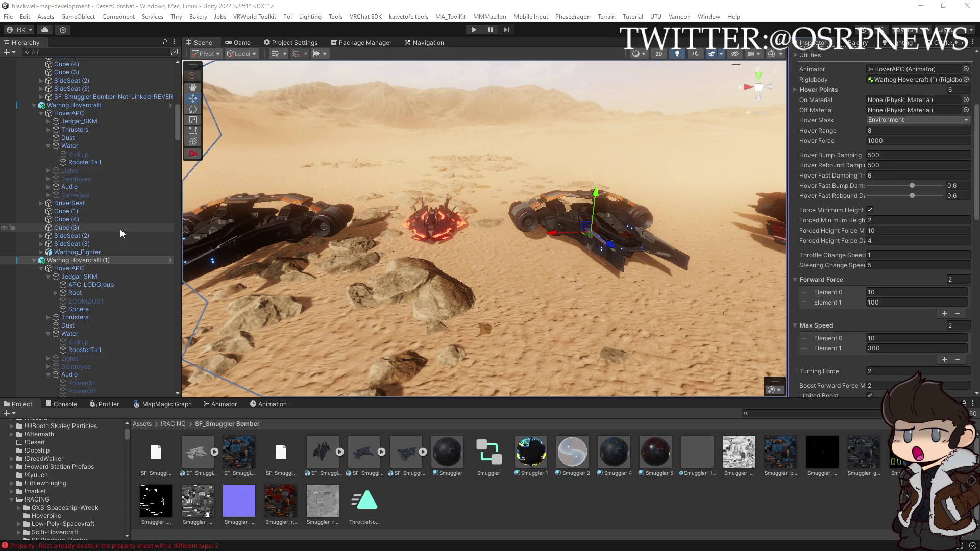
{"action": "left_click", "coordinate": [32, 259]}
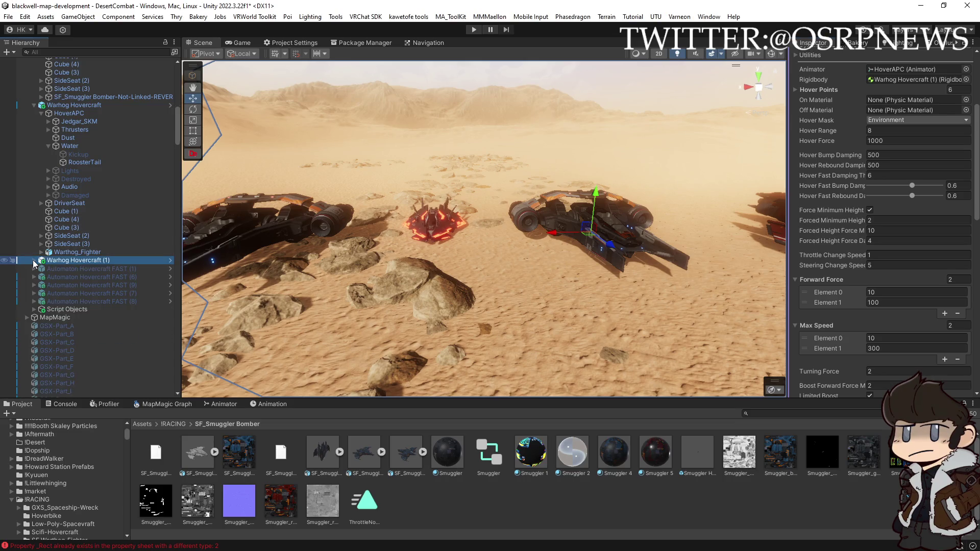
- Review Automaton Hovercraft Variant's physics (Hover Force 20, Max Speed 5–200), then reselect the right Warhog
{"action": "left_click", "coordinate": [432, 219]}
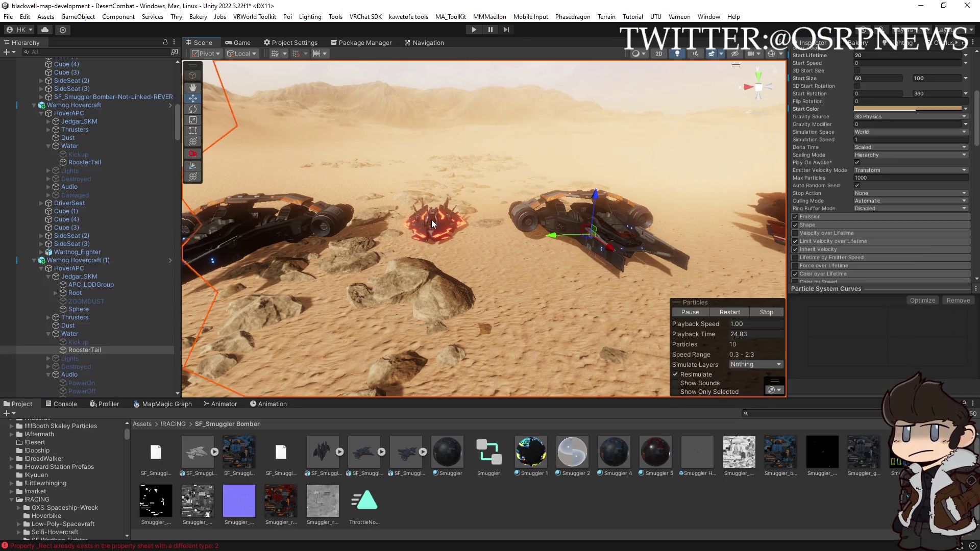
{"action": "left_click", "coordinate": [445, 223]}
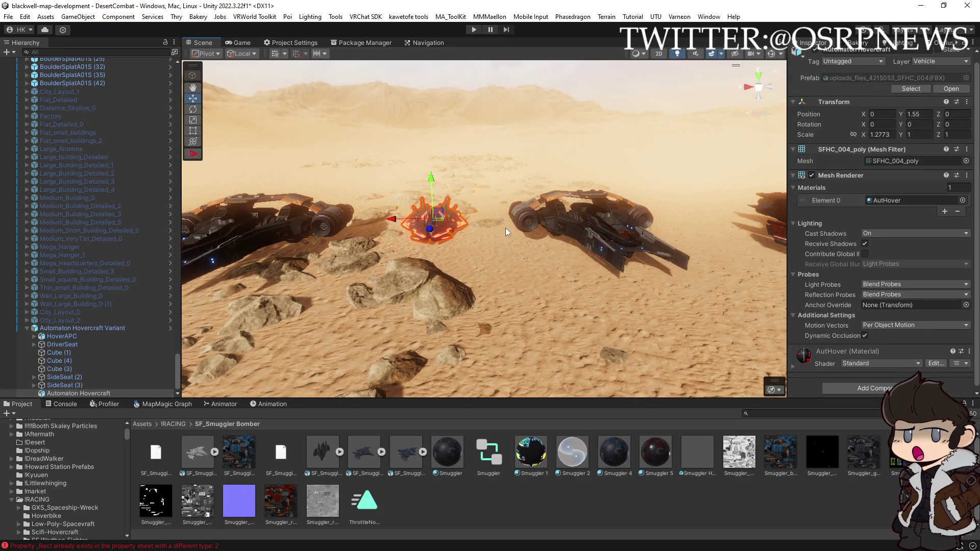
{"action": "left_click", "coordinate": [81, 328]}
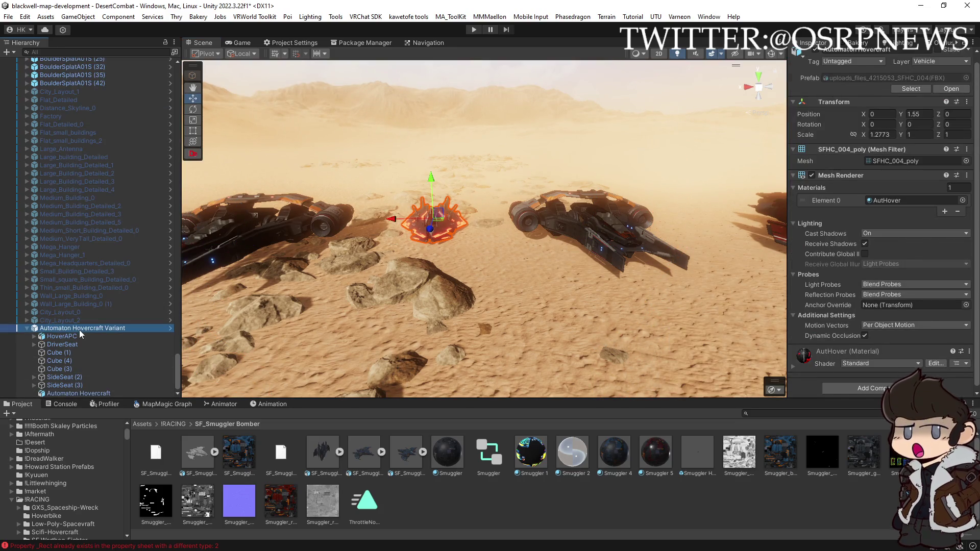
{"action": "scroll", "coordinate": [817, 293], "scroll_direction": "down", "scroll_amount": 5}
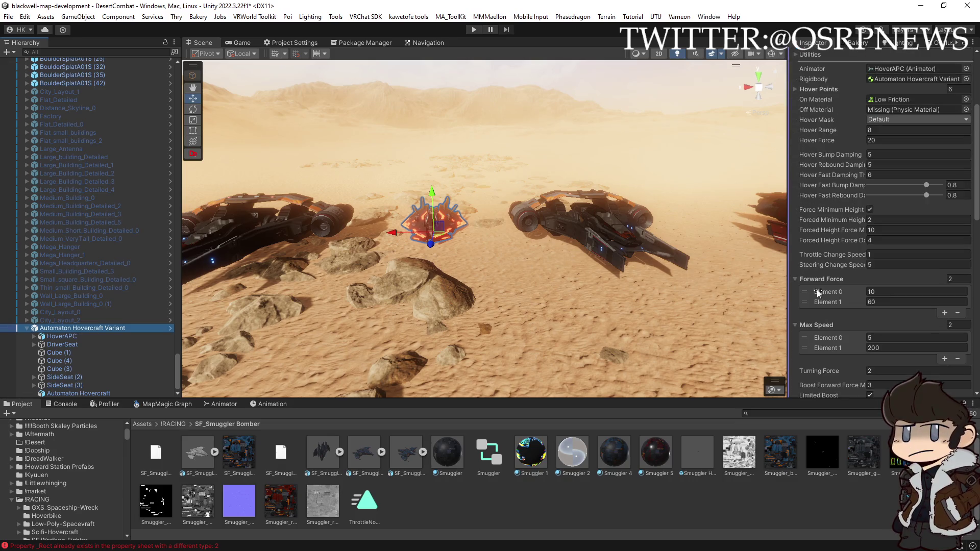
{"action": "scroll", "coordinate": [819, 292], "scroll_direction": "up", "scroll_amount": 2}
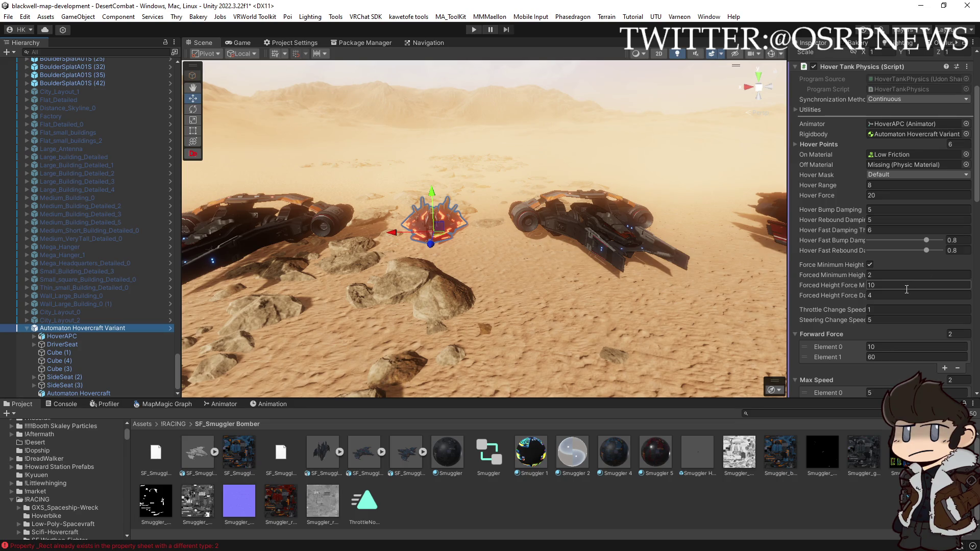
{"action": "scroll", "coordinate": [907, 289], "scroll_direction": "down", "scroll_amount": 3}
{"action": "scroll", "coordinate": [907, 292], "scroll_direction": "down", "scroll_amount": 1}
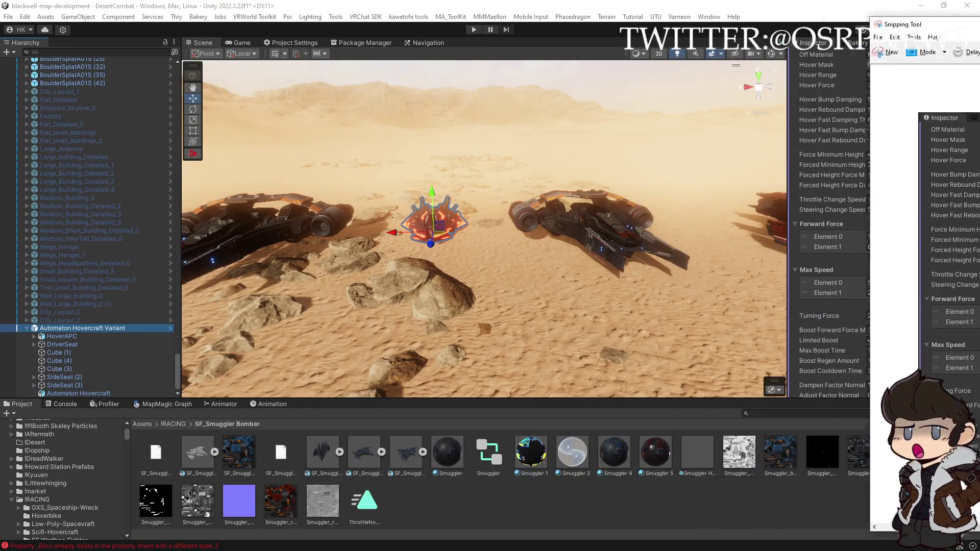
{"action": "left_click", "coordinate": [592, 231]}
{"action": "scroll", "coordinate": [68, 192], "scroll_direction": "up", "scroll_amount": 2}
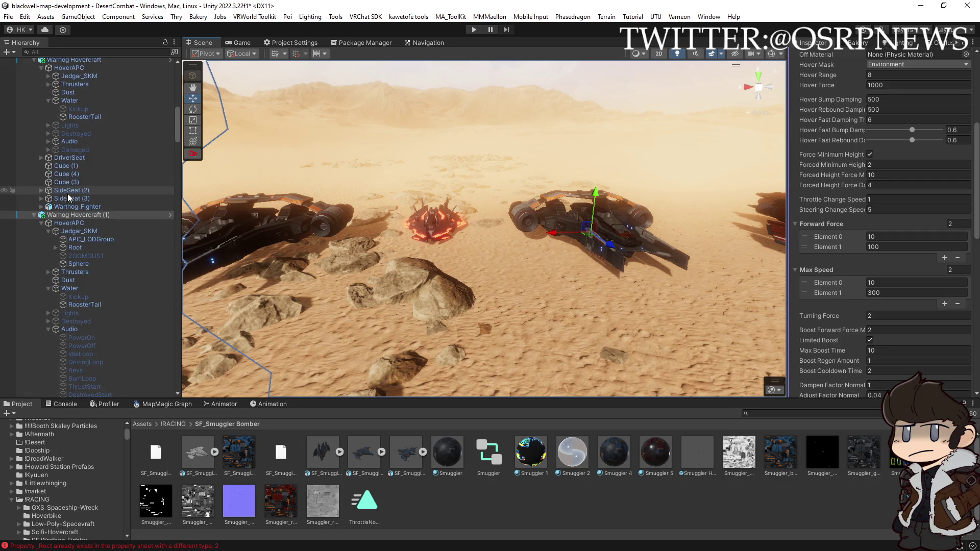
- Collapse the hovercraft hierarchies and move the Project window from SF_Smuggler Bomber back to !RACING
{"action": "left_click", "coordinate": [33, 214]}
{"action": "scroll", "coordinate": [41, 195], "scroll_direction": "up", "scroll_amount": 3}
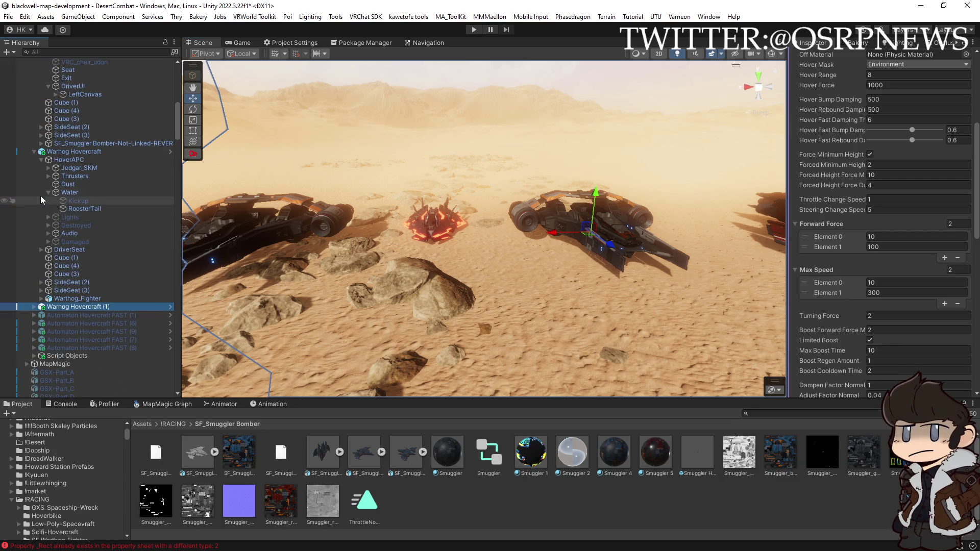
{"action": "left_click", "coordinate": [34, 151]}
{"action": "scroll", "coordinate": [32, 137], "scroll_direction": "up", "scroll_amount": 6}
{"action": "scroll", "coordinate": [37, 97], "scroll_direction": "up", "scroll_amount": 4}
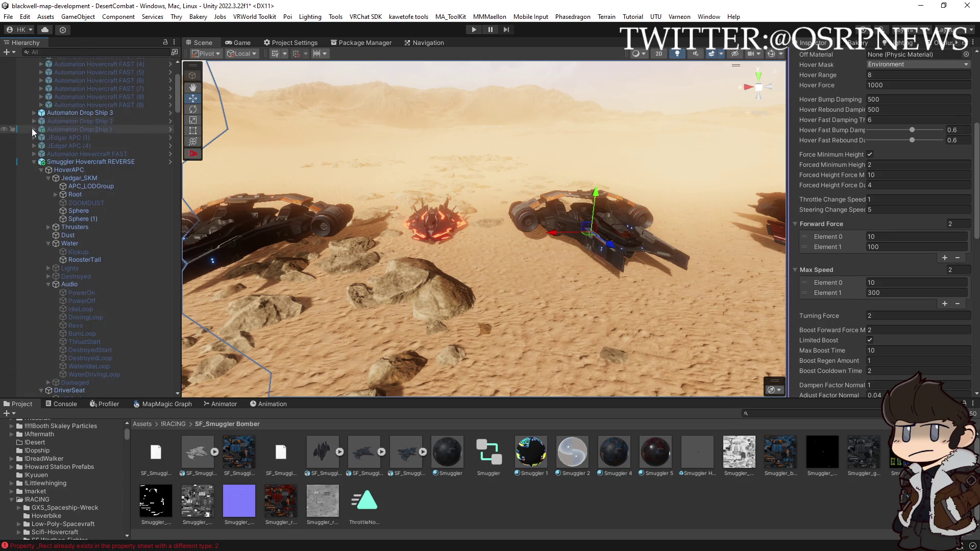
{"action": "left_click", "coordinate": [33, 162]}
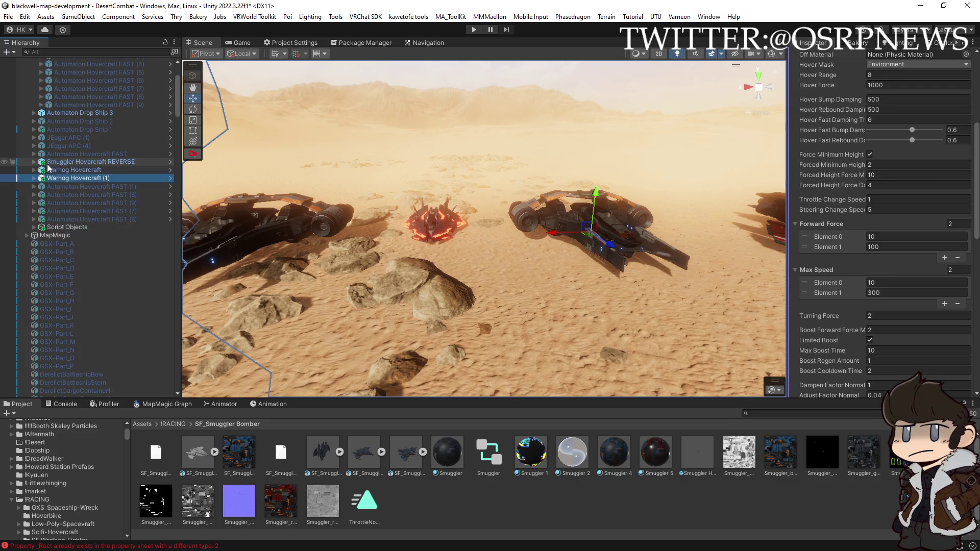
{"action": "left_click", "coordinate": [34, 162]}
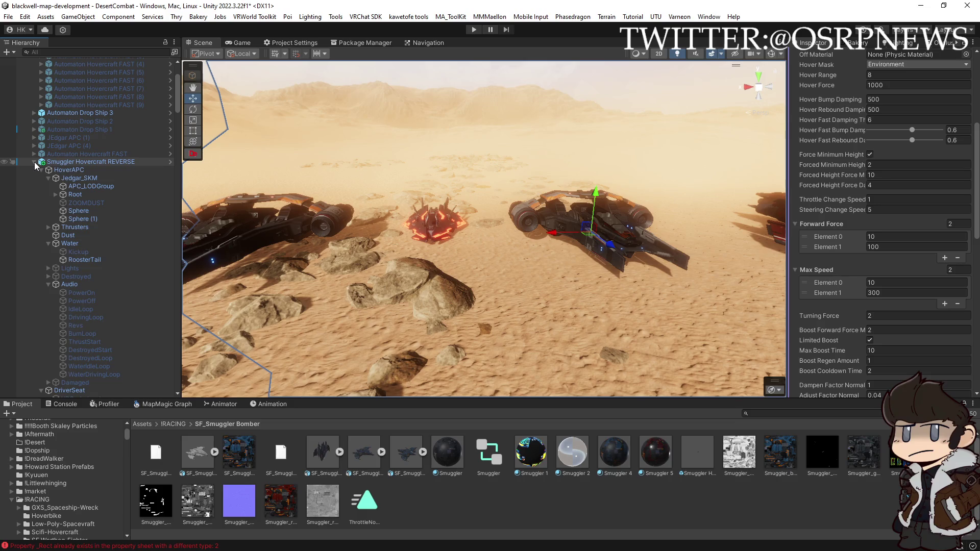
{"action": "mouse_move", "coordinate": [434, 240]}
{"action": "left_mouse_down"}
{"action": "mouse_move", "coordinate": [465, 239]}
{"action": "mouse_move", "coordinate": [601, 350]}
{"action": "left_mouse_up"}
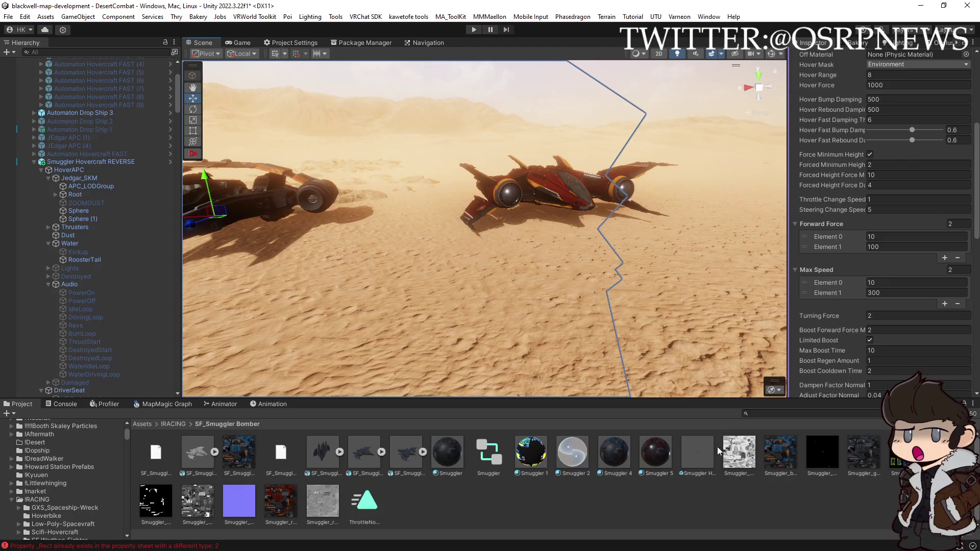
{"action": "left_click", "coordinate": [696, 452]}
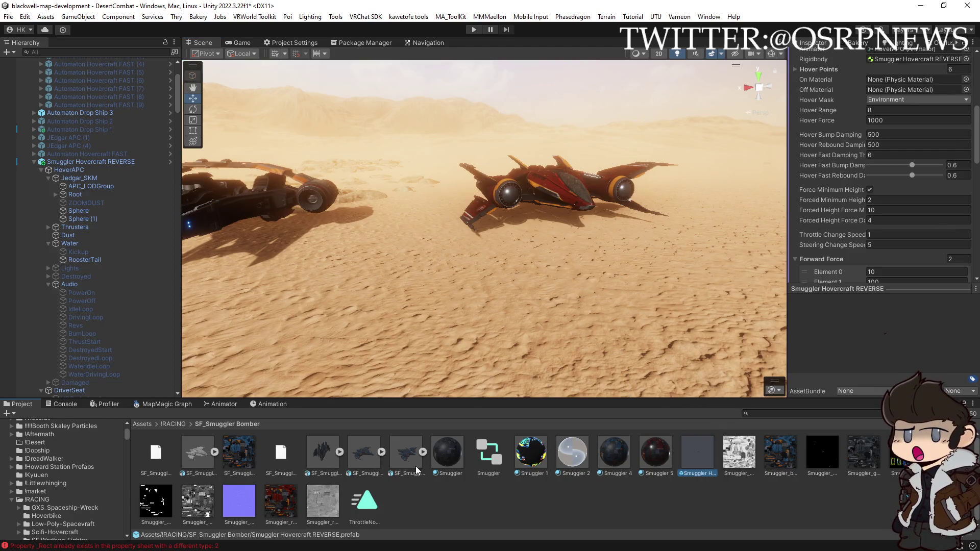
{"action": "left_click", "coordinate": [175, 424]}
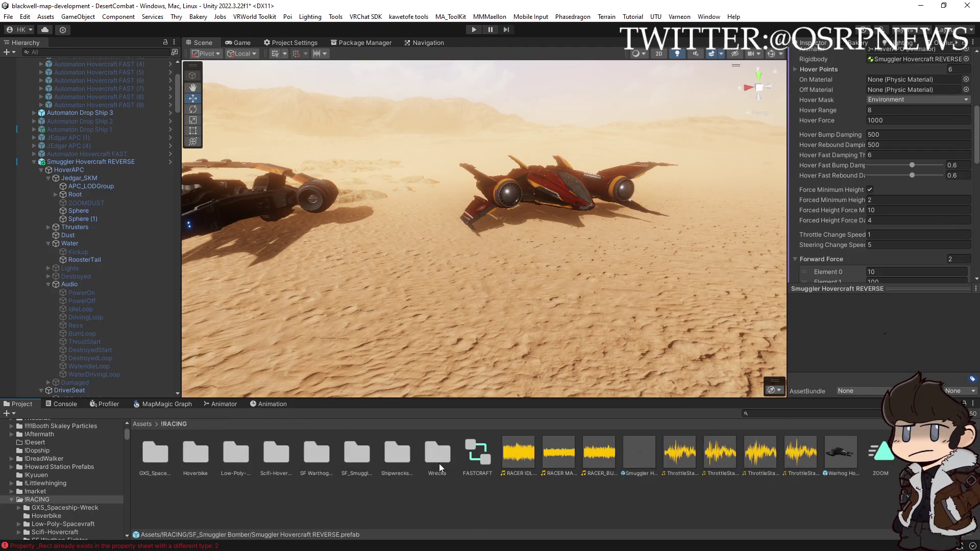
{"action": "mouse_move", "coordinate": [644, 453]}
{"action": "left_mouse_down"}
{"action": "mouse_move", "coordinate": [685, 273]}
{"action": "mouse_move", "coordinate": [554, 243]}
{"action": "mouse_move", "coordinate": [636, 260]}
{"action": "left_mouse_up"}
{"action": "left_click", "coordinate": [26, 394]}
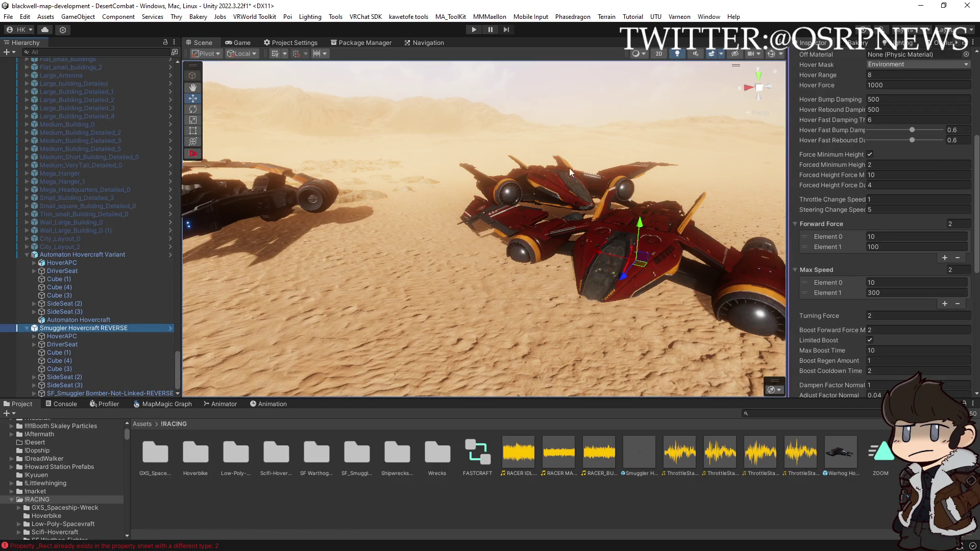
{"action": "mouse_move", "coordinate": [525, 202]}
{"action": "left_mouse_down"}
{"action": "mouse_move", "coordinate": [656, 251]}
{"action": "mouse_move", "coordinate": [691, 236]}
{"action": "mouse_move", "coordinate": [477, 277]}
{"action": "left_mouse_up"}
{"action": "left_click", "coordinate": [33, 337]}
{"action": "scroll", "coordinate": [41, 353], "scroll_direction": "down", "scroll_amount": 3}
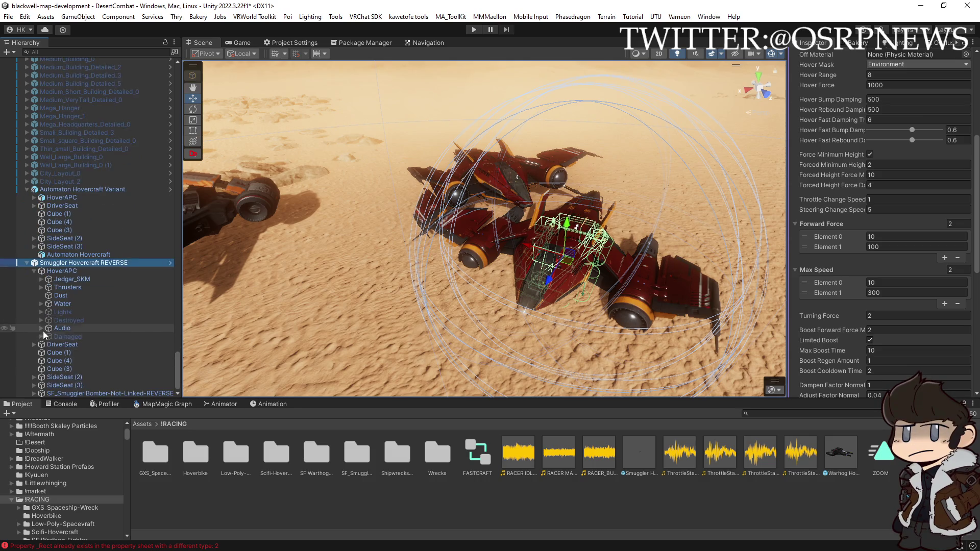
{"action": "left_click", "coordinate": [41, 327]}
{"action": "scroll", "coordinate": [40, 329], "scroll_direction": "down", "scroll_amount": 3}
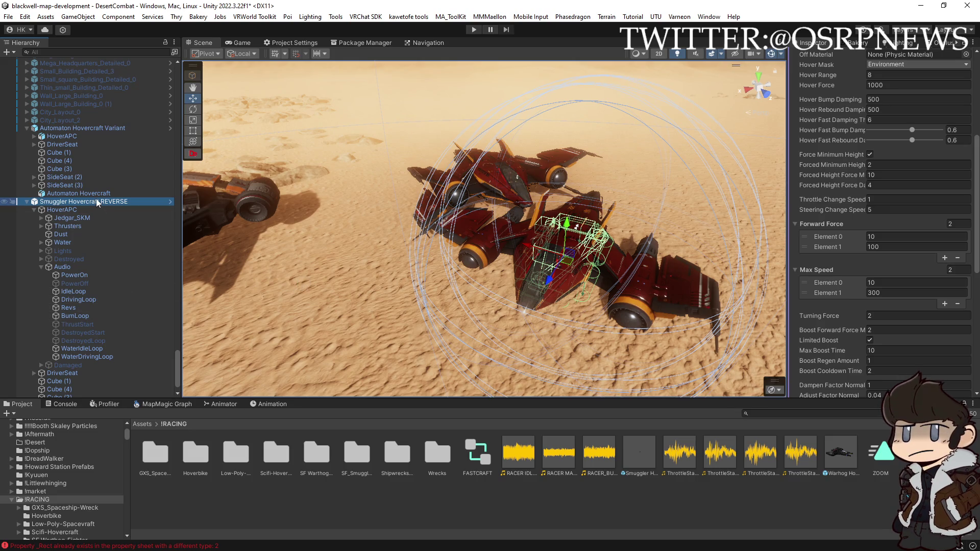
{"action": "key", "text": "Delete"}
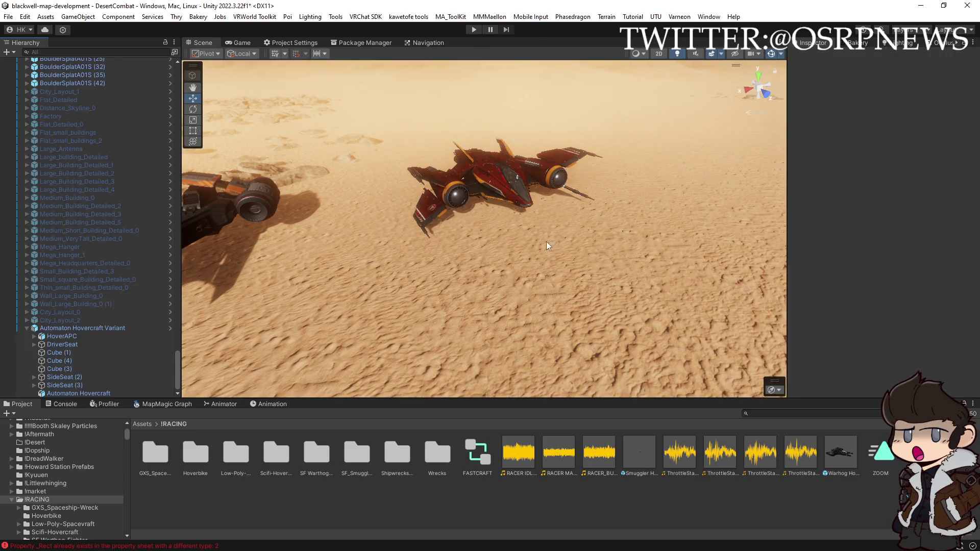
{"action": "key", "text": "f"}
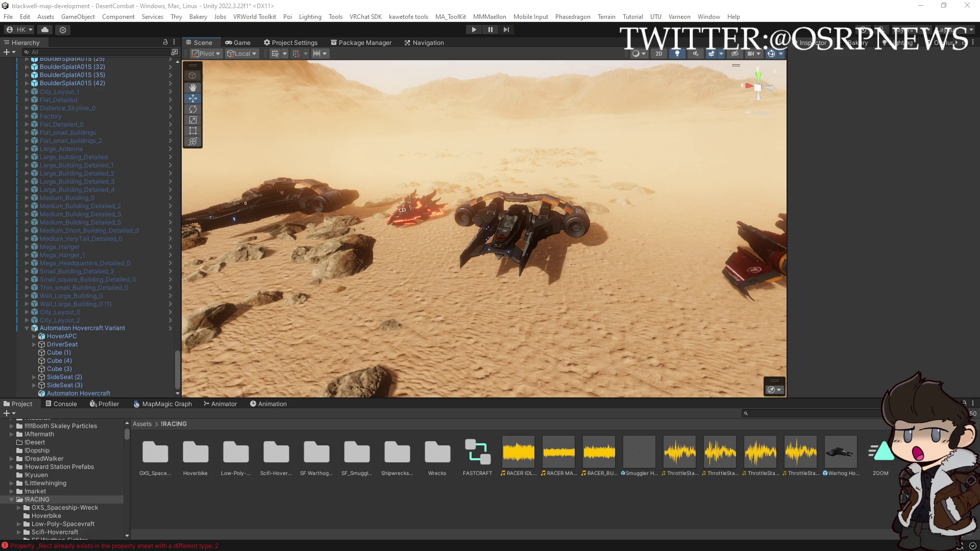
{"action": "left_click", "coordinate": [74, 327]}
- Select the whole Warhog Hovercraft (1) object after orbiting to view it from behind
{"action": "scroll", "coordinate": [75, 327], "scroll_direction": "up", "scroll_amount": 5}
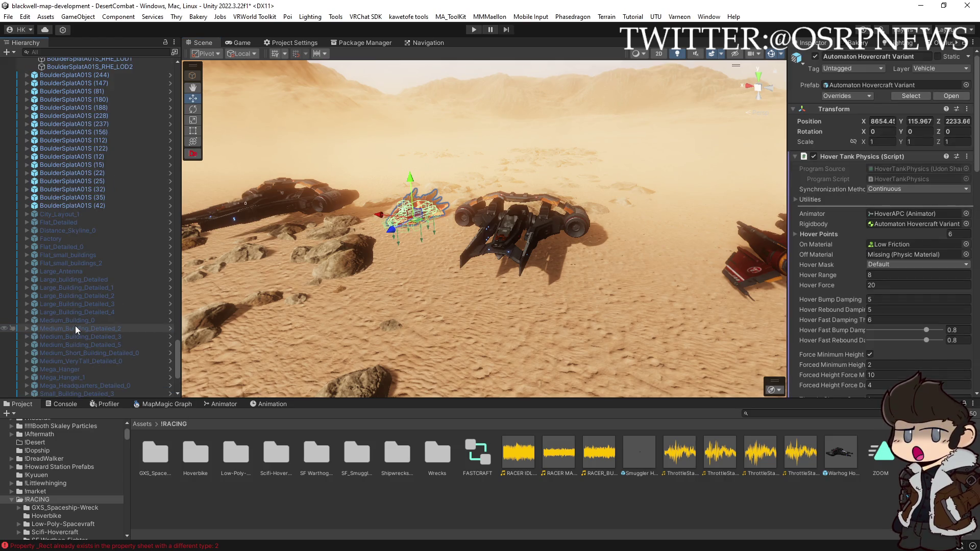
{"action": "scroll", "coordinate": [42, 266], "scroll_direction": "up", "scroll_amount": 10}
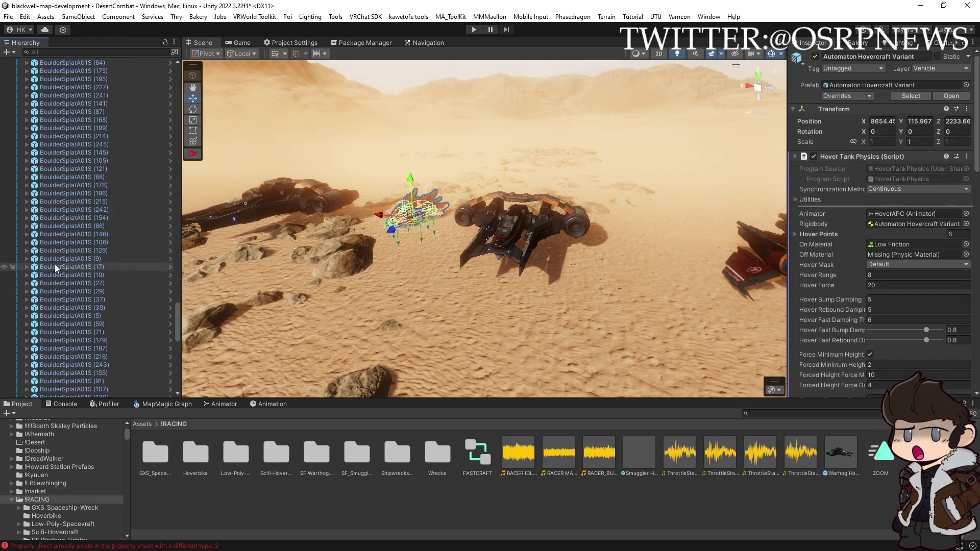
{"action": "left_click", "coordinate": [513, 237]}
{"action": "left_click", "coordinate": [267, 207]}
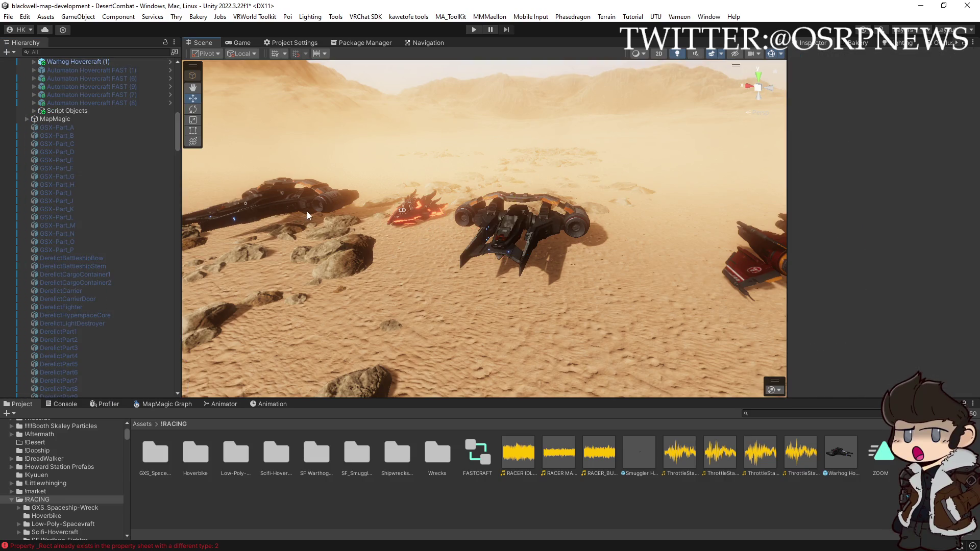
{"action": "left_click", "coordinate": [265, 204]}
{"action": "mouse_move", "coordinate": [266, 205]}
{"action": "left_mouse_down"}
{"action": "mouse_move", "coordinate": [537, 276]}
{"action": "mouse_move", "coordinate": [496, 280]}
{"action": "left_mouse_up"}
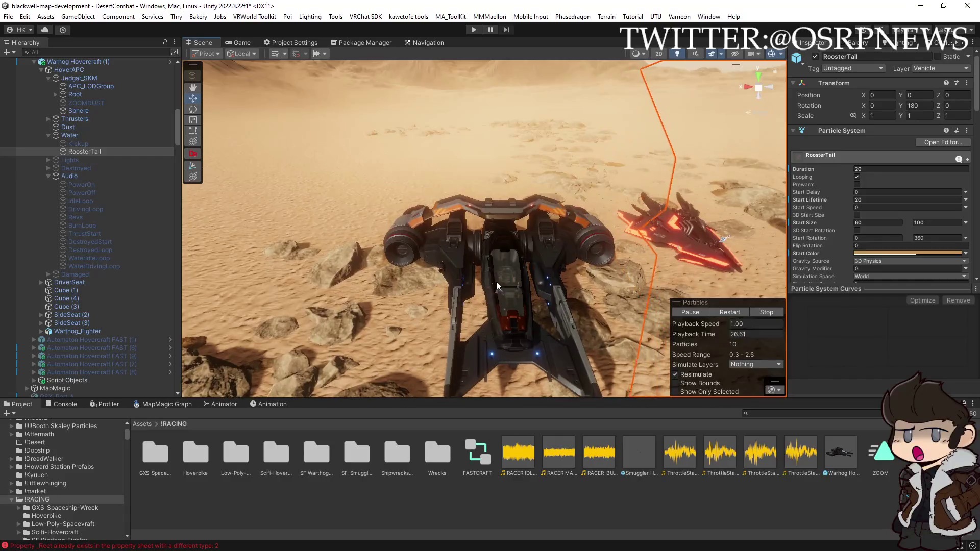
{"action": "left_click", "coordinate": [445, 232]}
{"action": "left_click", "coordinate": [445, 232]}
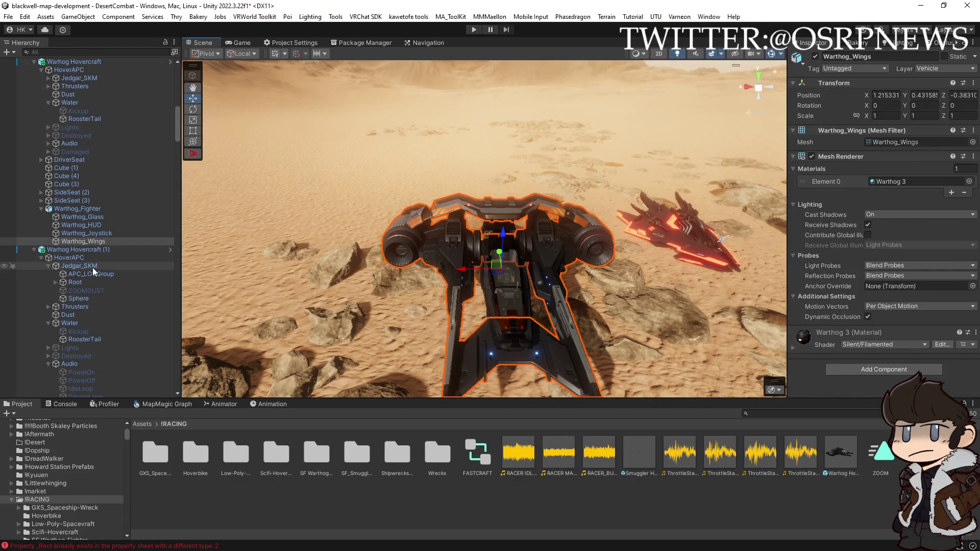
{"action": "left_click", "coordinate": [66, 249]}
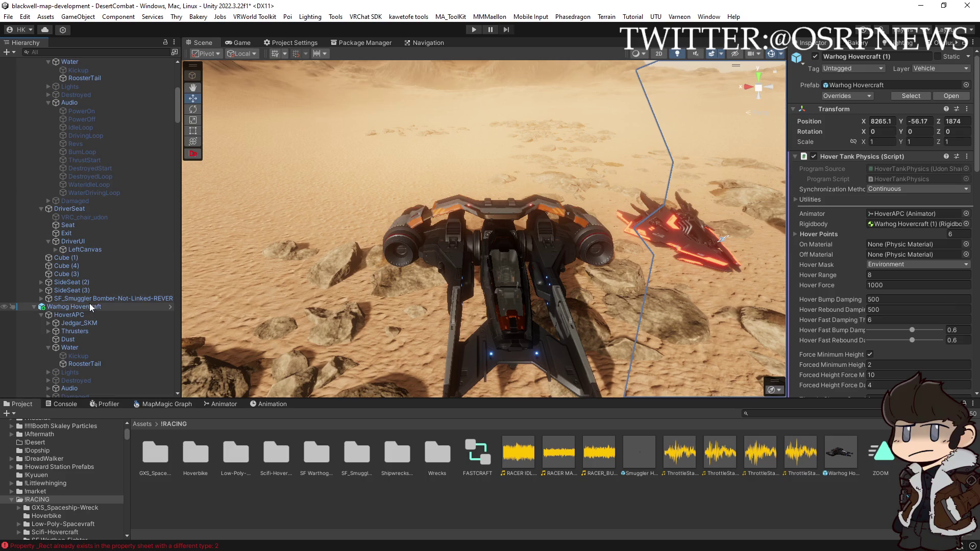
- Add Smuggler Hovercraft REVERSE and Warhog Hovercraft to the selection and start editing Hover Force 1000
{"action": "scroll", "coordinate": [81, 307], "scroll_direction": "up", "scroll_amount": 6}
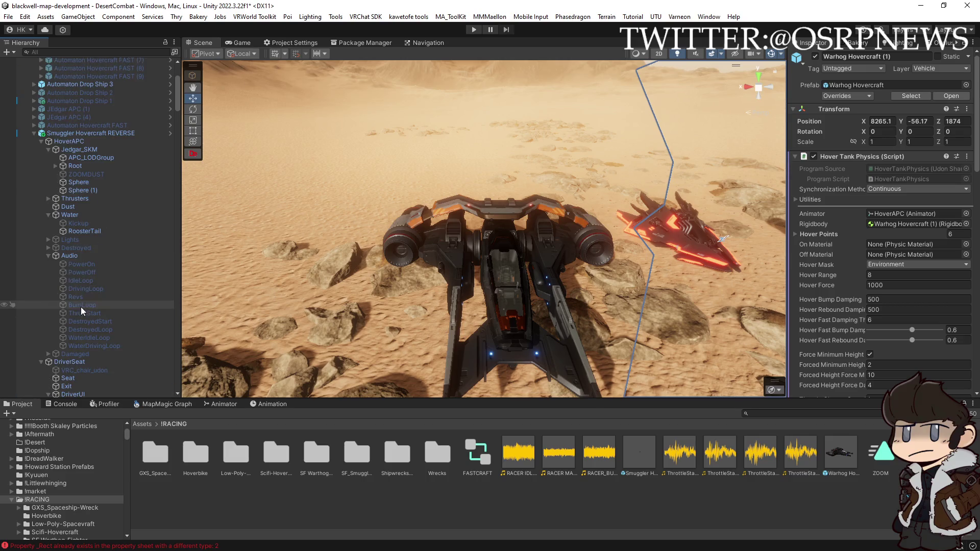
{"action": "left_click", "coordinate": [73, 133], "text": "ctrl"}
{"action": "left_click", "coordinate": [35, 133]}
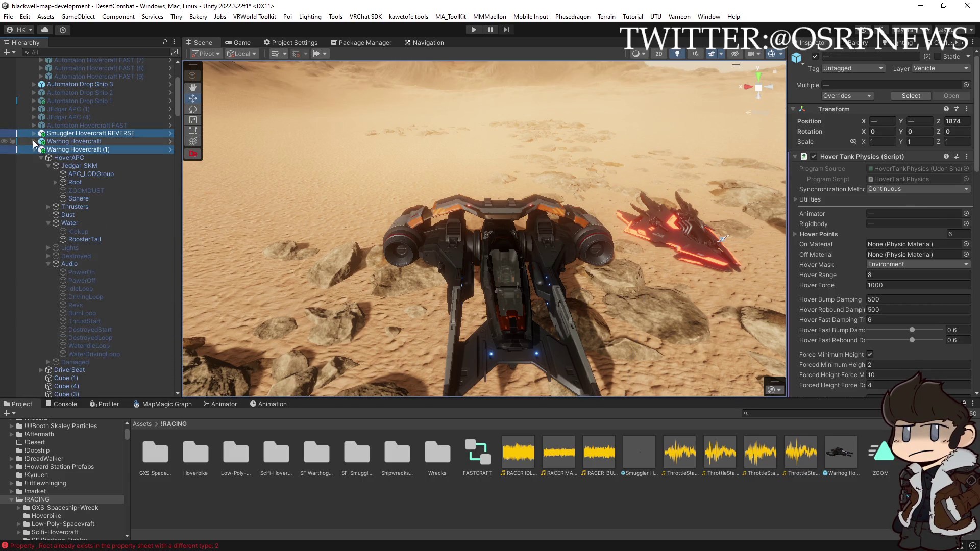
{"action": "left_click", "coordinate": [51, 142], "text": "ctrl"}
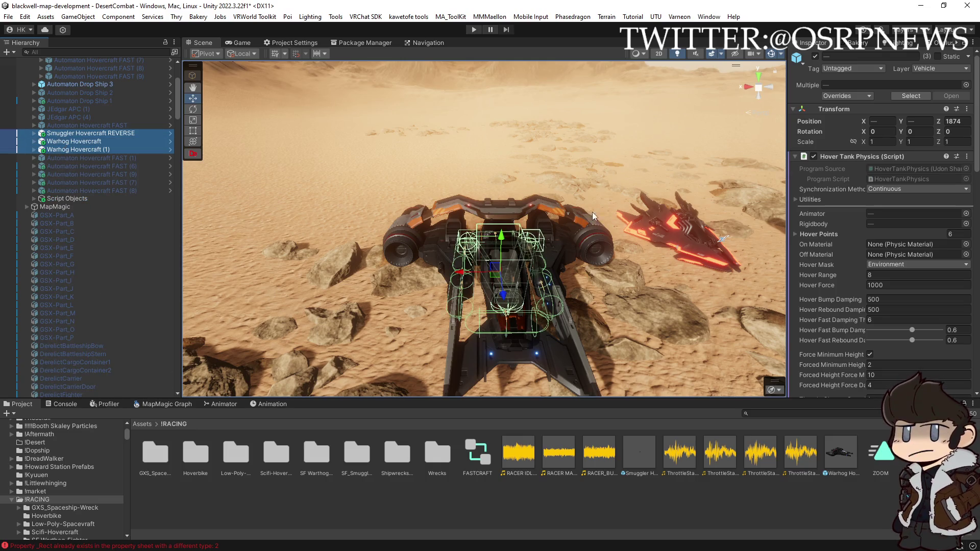
{"action": "scroll", "coordinate": [847, 287], "scroll_direction": "down", "scroll_amount": 2}
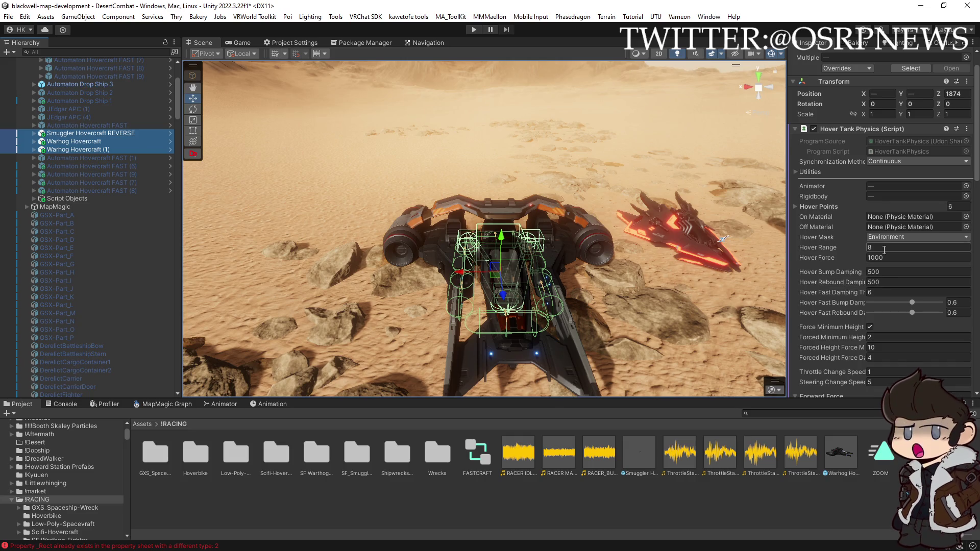
{"action": "scroll", "coordinate": [877, 262], "scroll_direction": "down", "scroll_amount": 2}
{"action": "scroll", "coordinate": [878, 262], "scroll_direction": "down", "scroll_amount": 2}
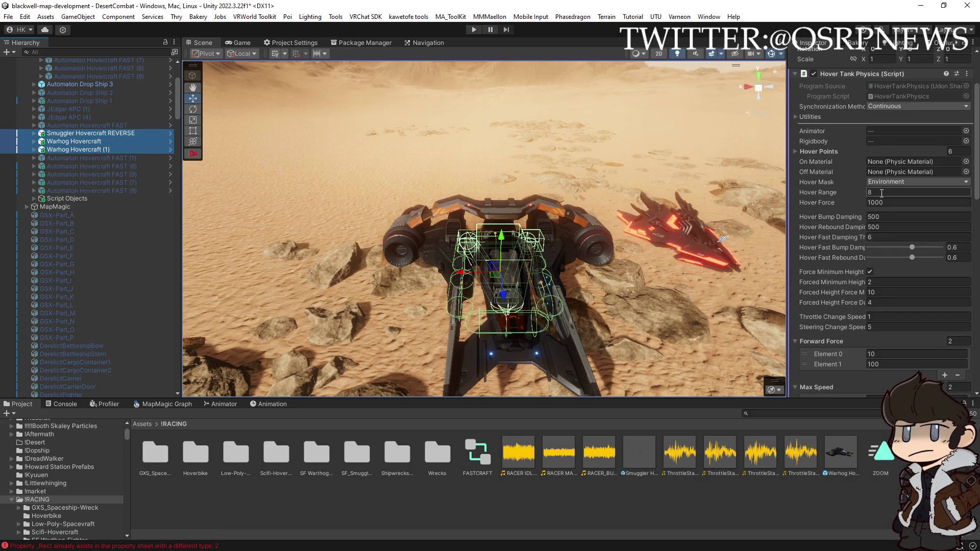
{"action": "left_click", "coordinate": [892, 201]}
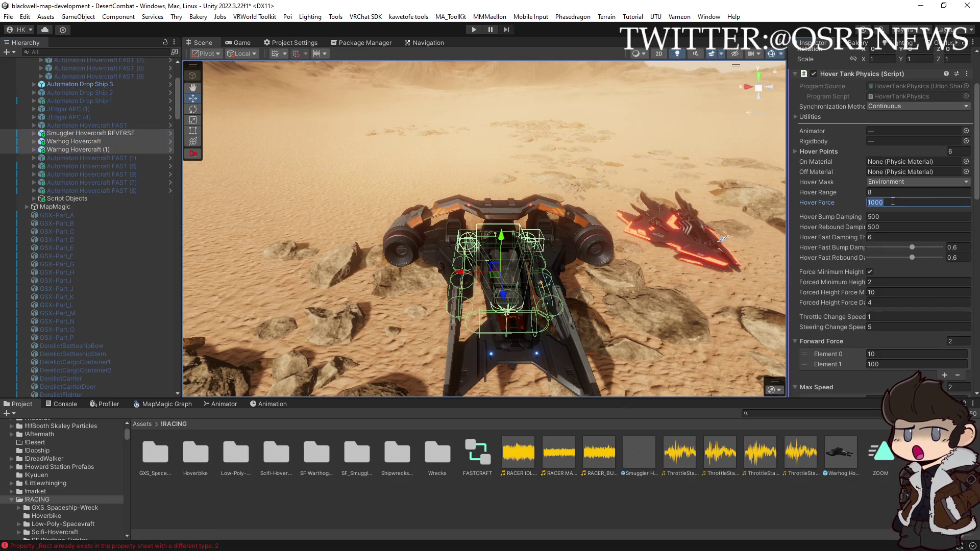
- Set Hover Force 20, Bump and Rebound Damping 5, and Fast Bump and Fast Rebound Damping 0.8
{"action": "type", "text": "20"}
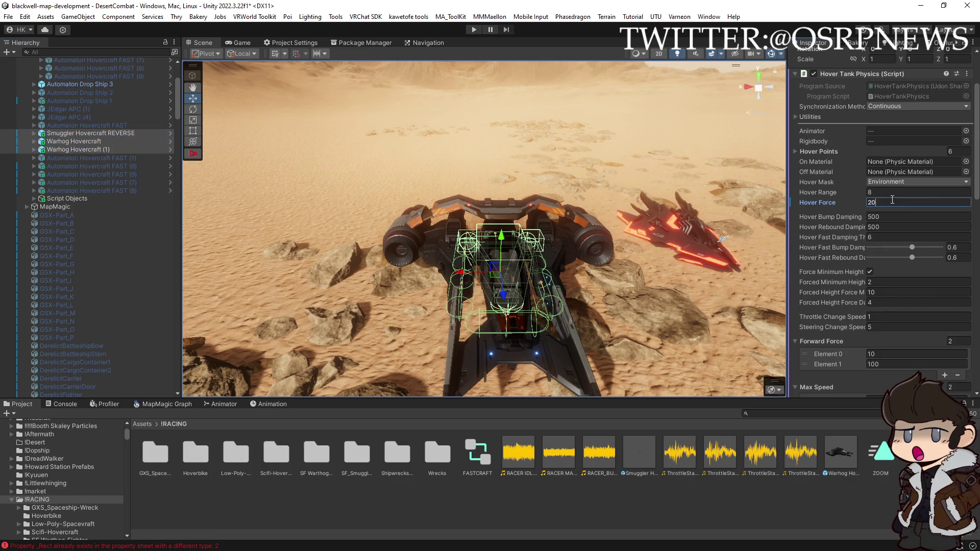
{"action": "left_click", "coordinate": [892, 217]}
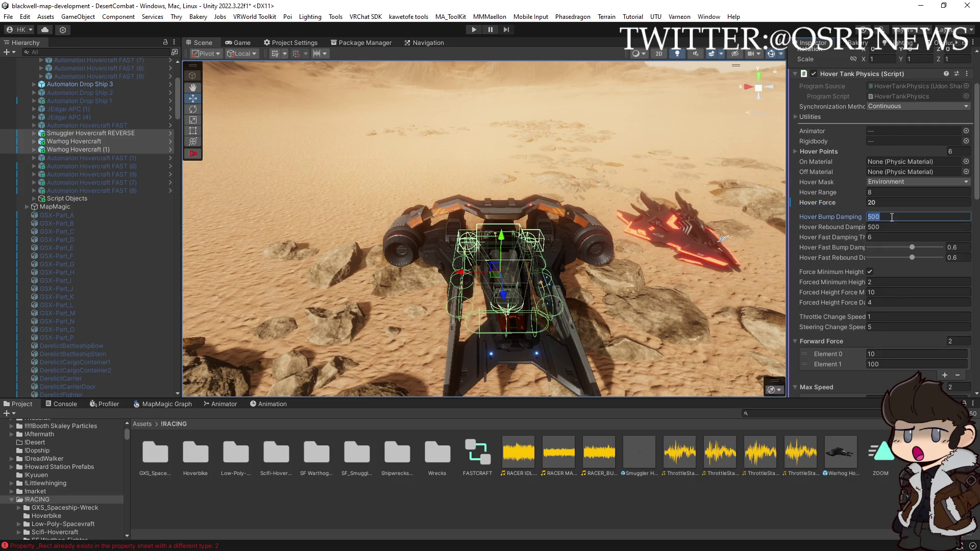
{"action": "type", "text": "5"}
{"action": "left_click", "coordinate": [888, 225]}
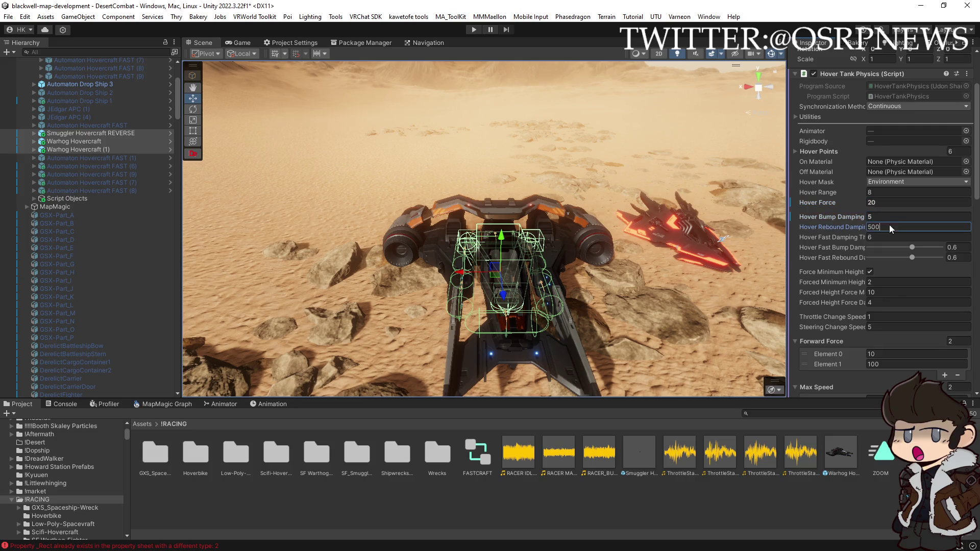
{"action": "type", "text": "5"}
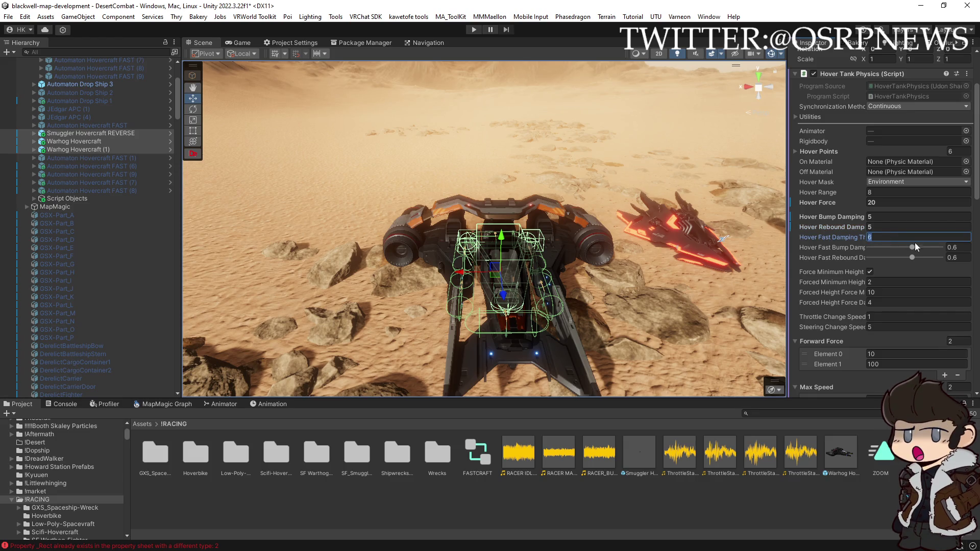
{"action": "left_click", "coordinate": [952, 248]}
{"action": "type", "text": "0.8"}
{"action": "left_click", "coordinate": [955, 258]}
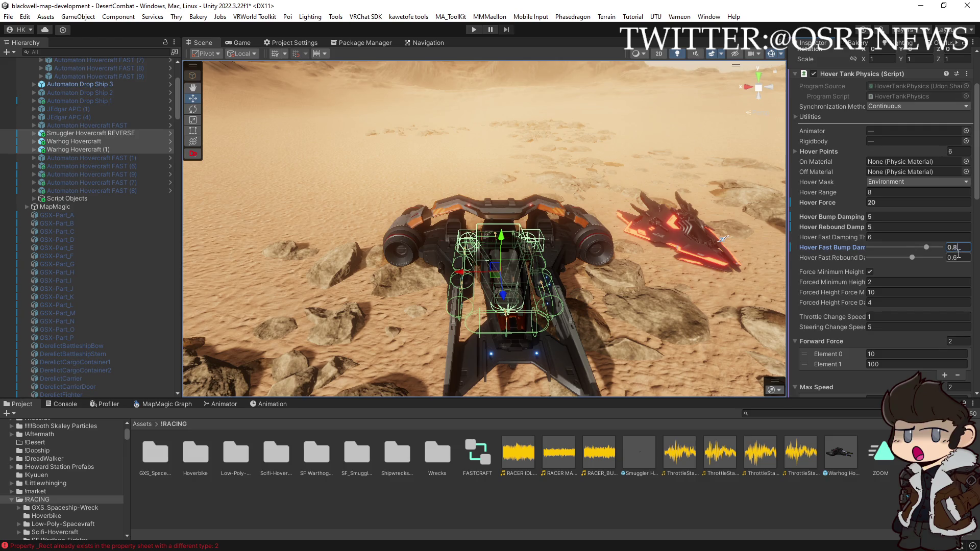
{"action": "type", "text": "0.8"}
- Set Max Speed Element 1 to 200, Forward Force Element 1 to 60, and Boost Forward Force to 3
{"action": "scroll", "coordinate": [887, 341], "scroll_direction": "down", "scroll_amount": 3}
{"action": "left_click", "coordinate": [887, 309]}
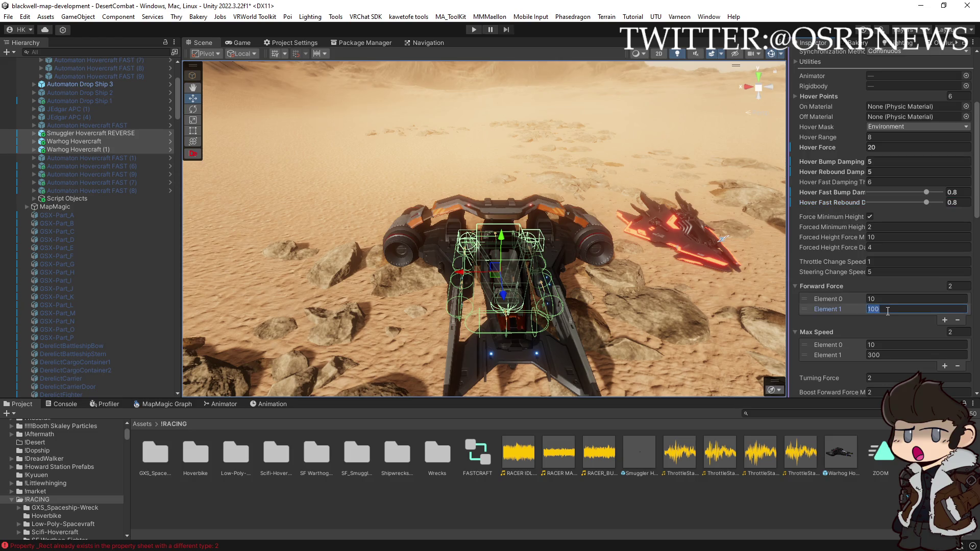
{"action": "left_click", "coordinate": [883, 355]}
{"action": "type", "text": "200"}
{"action": "left_click", "coordinate": [886, 308]}
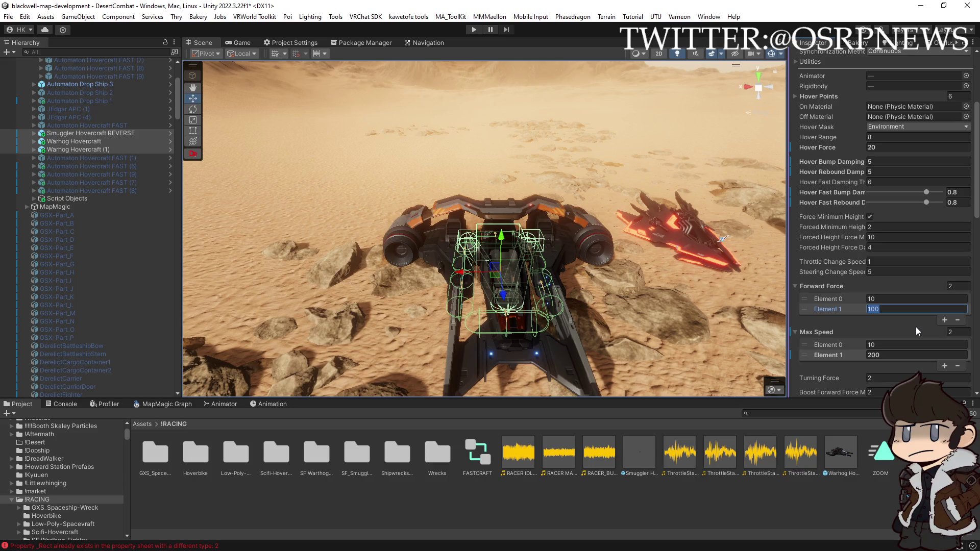
{"action": "type", "text": "60"}
{"action": "scroll", "coordinate": [904, 323], "scroll_direction": "down", "scroll_amount": 3}
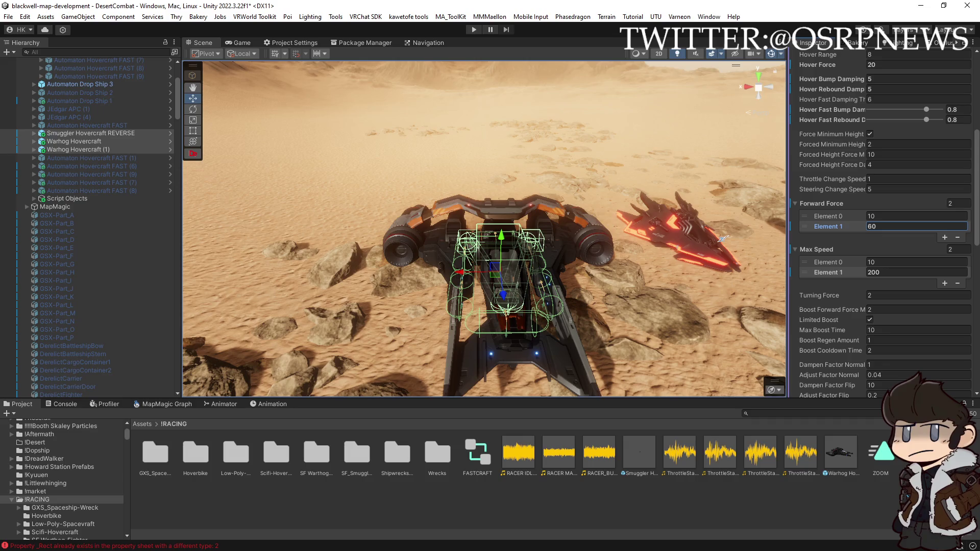
{"action": "left_click", "coordinate": [859, 309]}
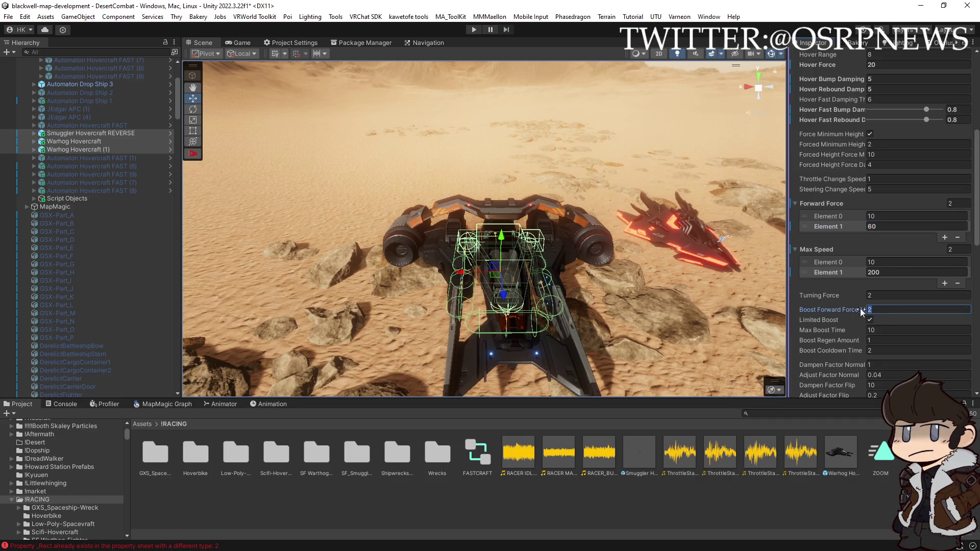
{"action": "type", "text": "3"}
- Raise the second Max Speed value to 250
{"action": "scroll", "coordinate": [884, 312], "scroll_direction": "down", "scroll_amount": 1}
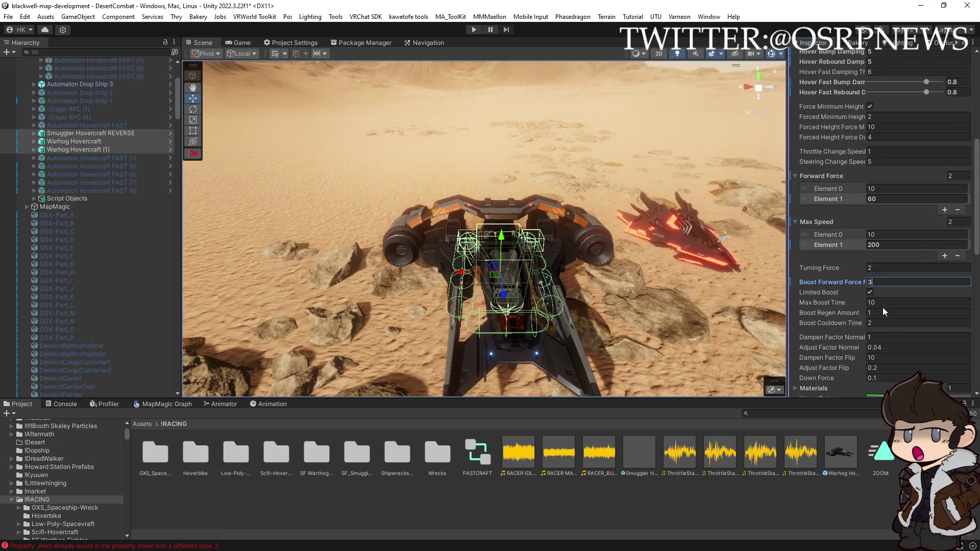
{"action": "scroll", "coordinate": [881, 327], "scroll_direction": "down", "scroll_amount": 2}
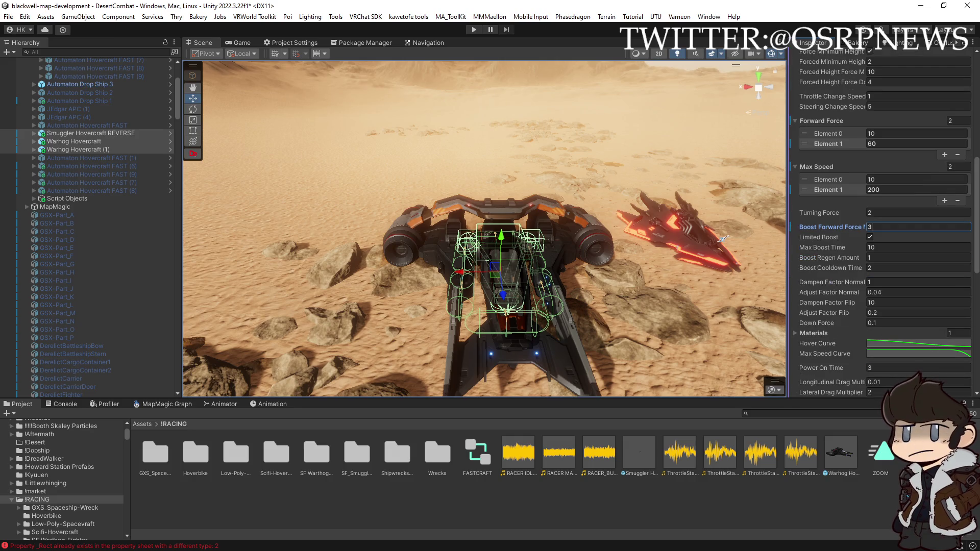
{"action": "scroll", "coordinate": [871, 247], "scroll_direction": "up", "scroll_amount": 2}
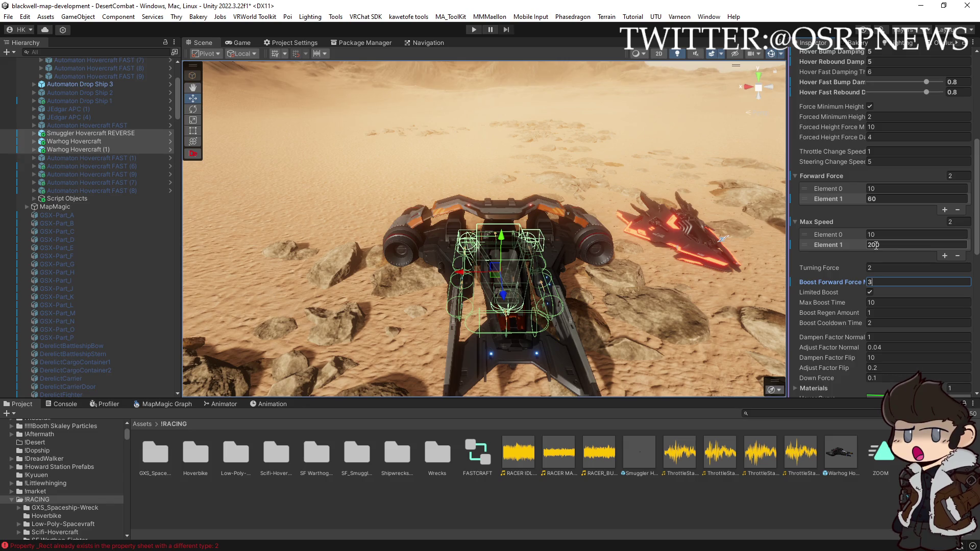
{"action": "scroll", "coordinate": [876, 247], "scroll_direction": "down", "scroll_amount": 8}
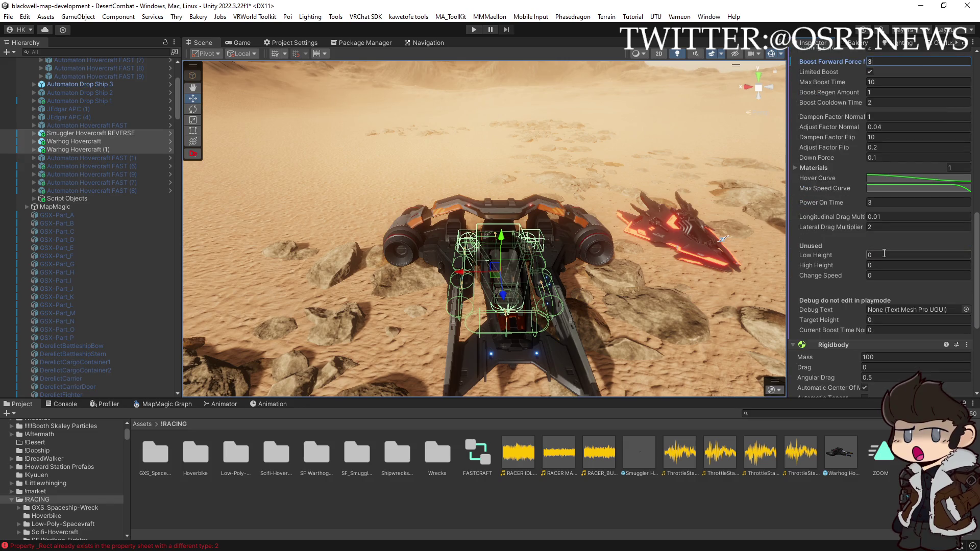
{"action": "scroll", "coordinate": [885, 253], "scroll_direction": "up", "scroll_amount": 6}
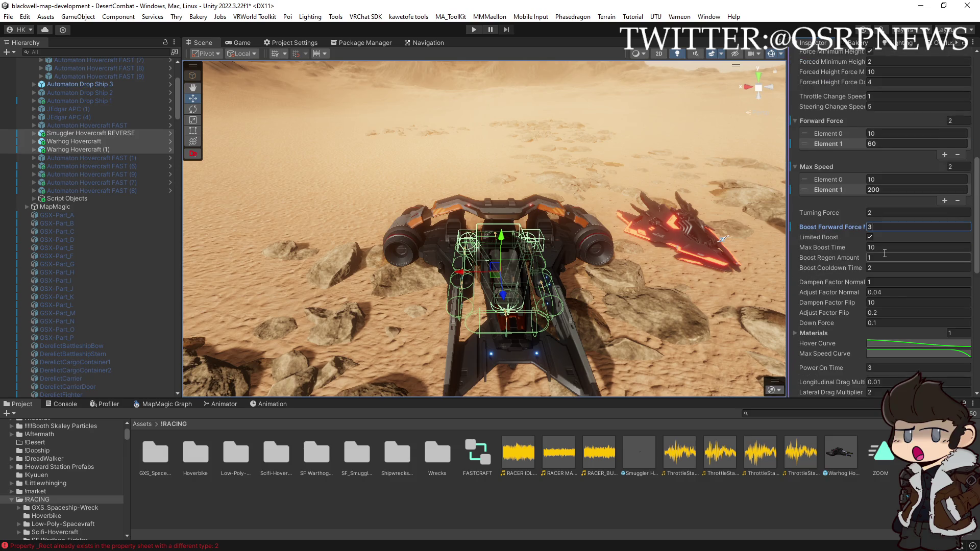
{"action": "left_click", "coordinate": [873, 189]}
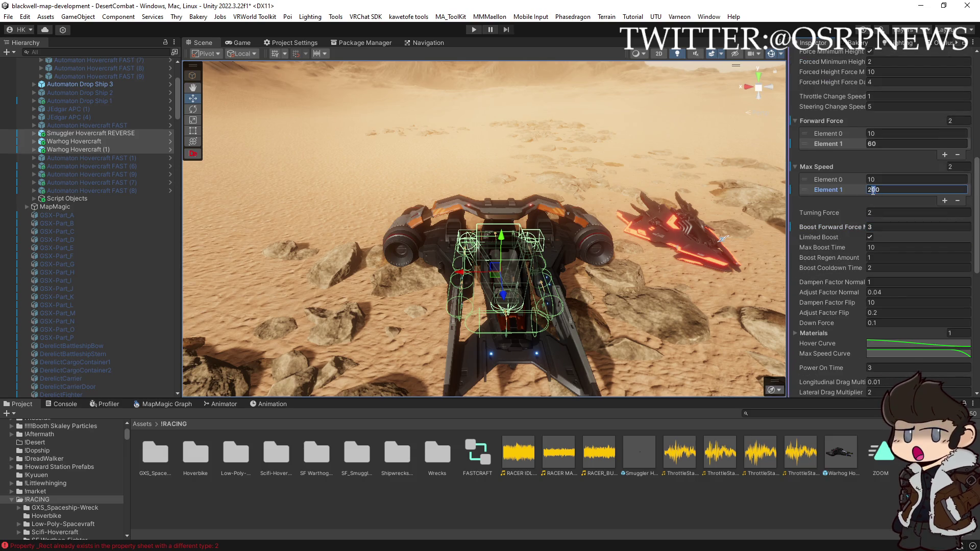
{"action": "type", "text": "250"}
{"action": "left_click", "coordinate": [866, 143]}
- Set the second Forward Force value to 100
{"action": "type", "text": "100"}
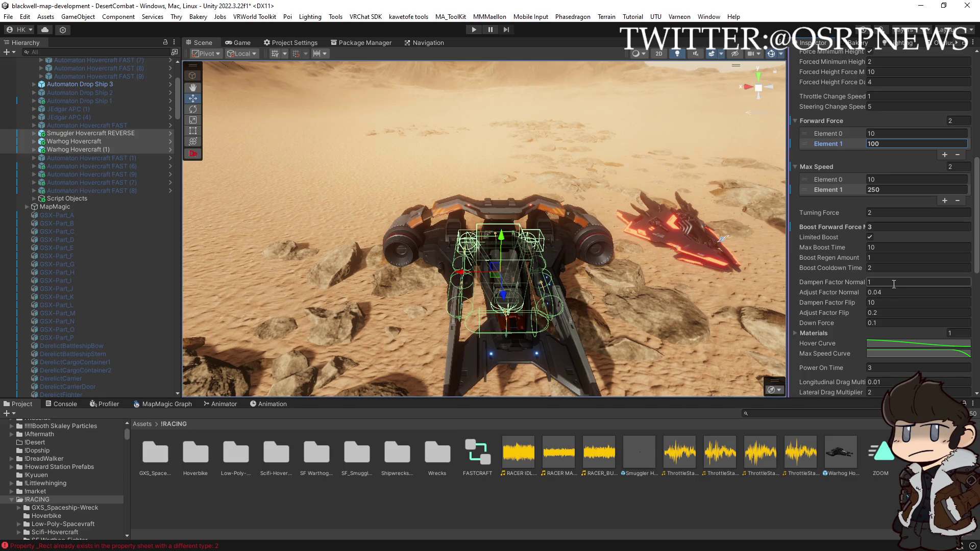
{"action": "scroll", "coordinate": [823, 303], "scroll_direction": "down", "scroll_amount": 4}
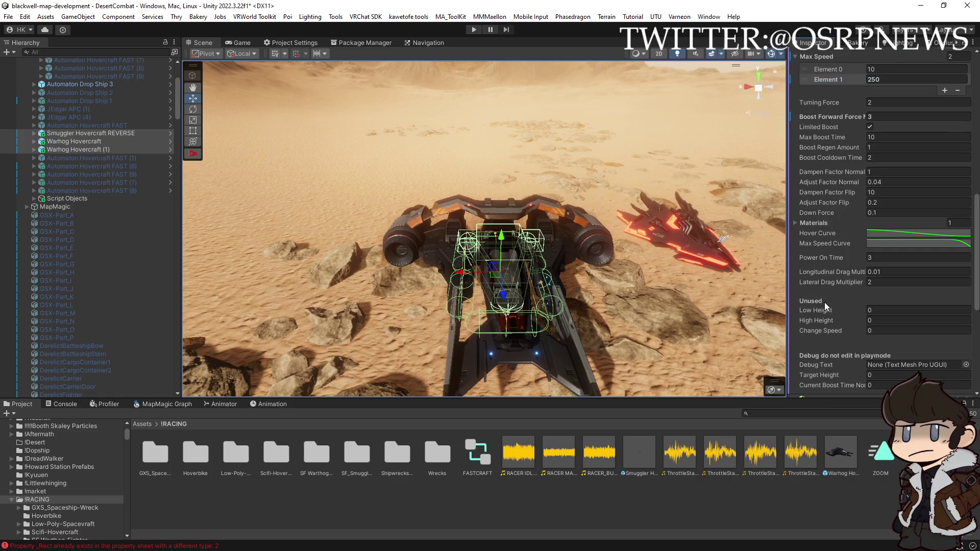
{"action": "scroll", "coordinate": [824, 301], "scroll_direction": "down", "scroll_amount": 5}
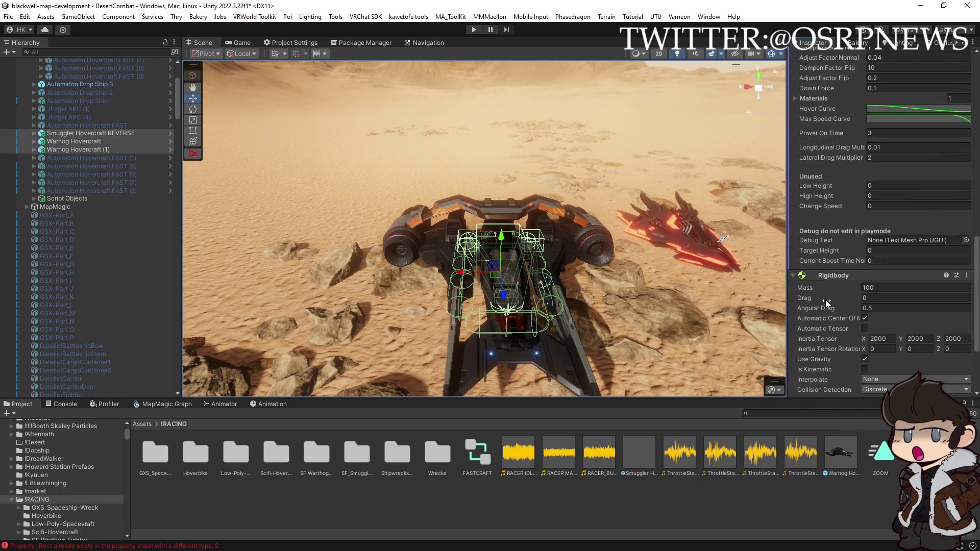
{"action": "scroll", "coordinate": [825, 299], "scroll_direction": "up", "scroll_amount": 3}
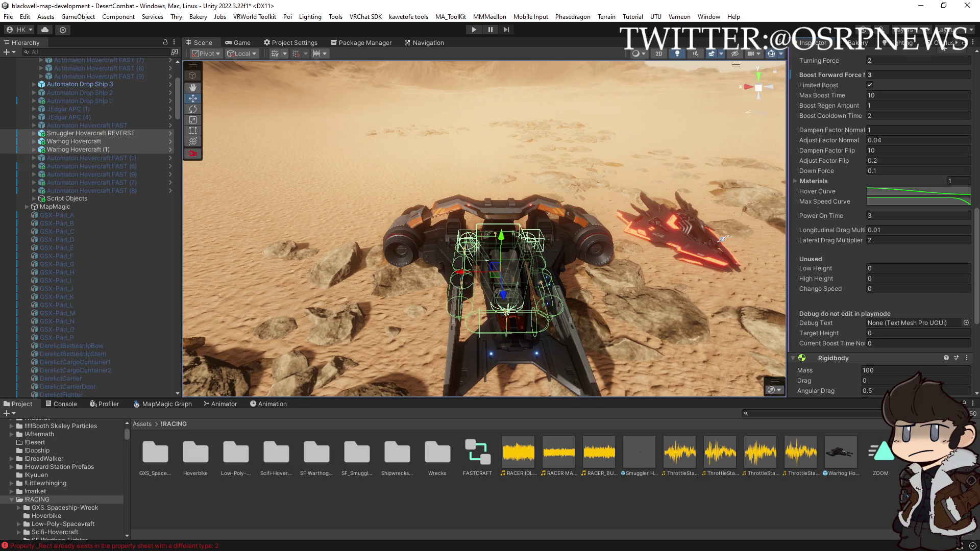
- Select the red Automaton Hovercraft Variant to show its Hover Tank Physics (Hover Range 8, Hover Force 20)
{"action": "left_click", "coordinate": [685, 244]}
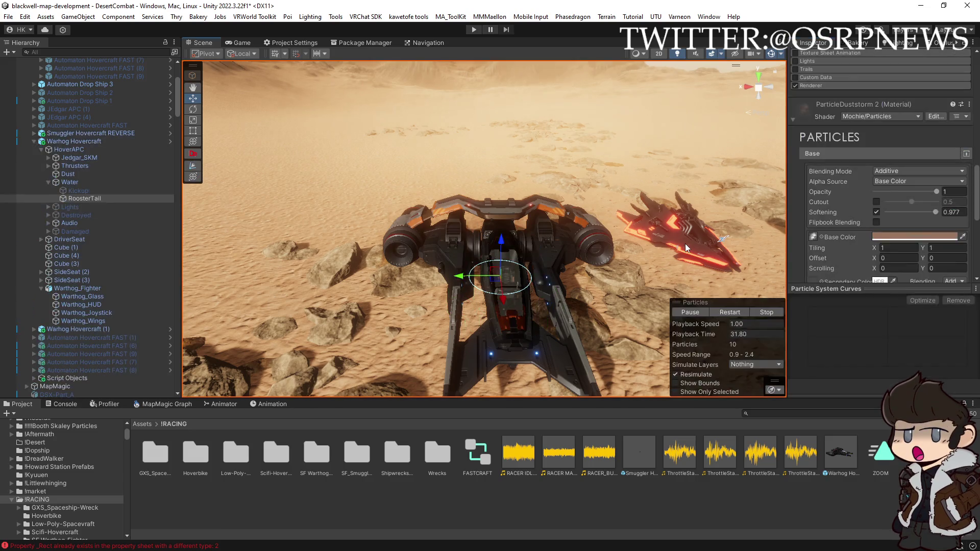
{"action": "left_click", "coordinate": [684, 242]}
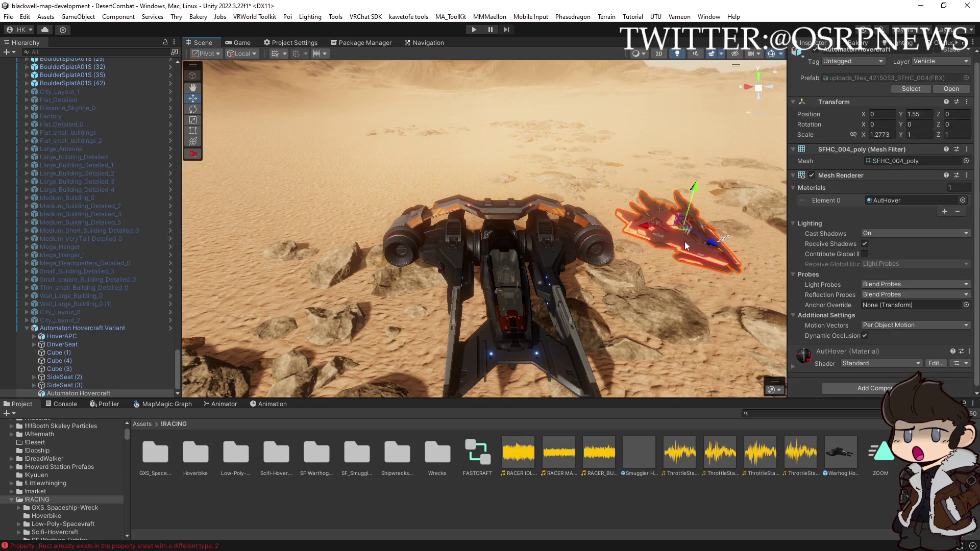
{"action": "left_click", "coordinate": [110, 327]}
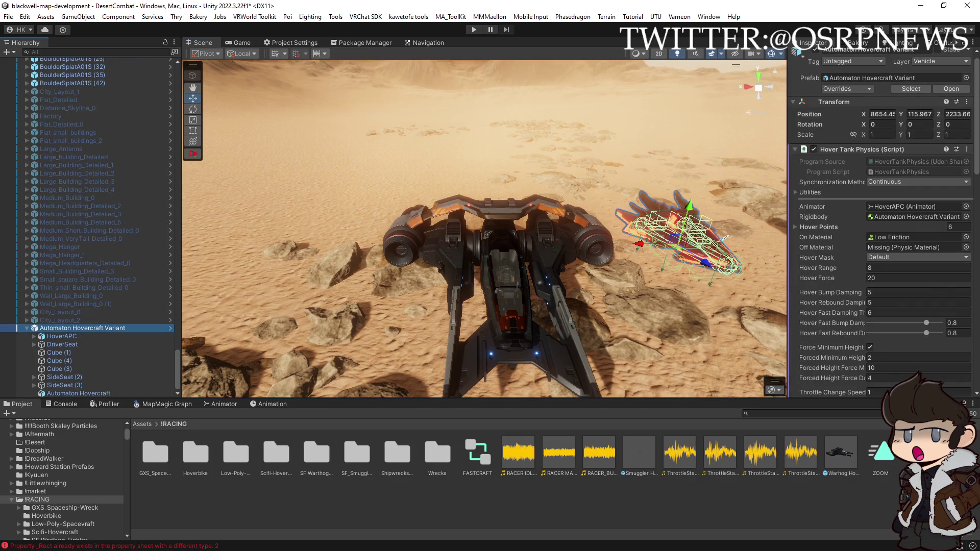
- Take a screen snip of the Automaton Hovercraft Variant's tuning values in the Inspector
{"action": "scroll", "coordinate": [882, 240], "scroll_direction": "down", "scroll_amount": 10}
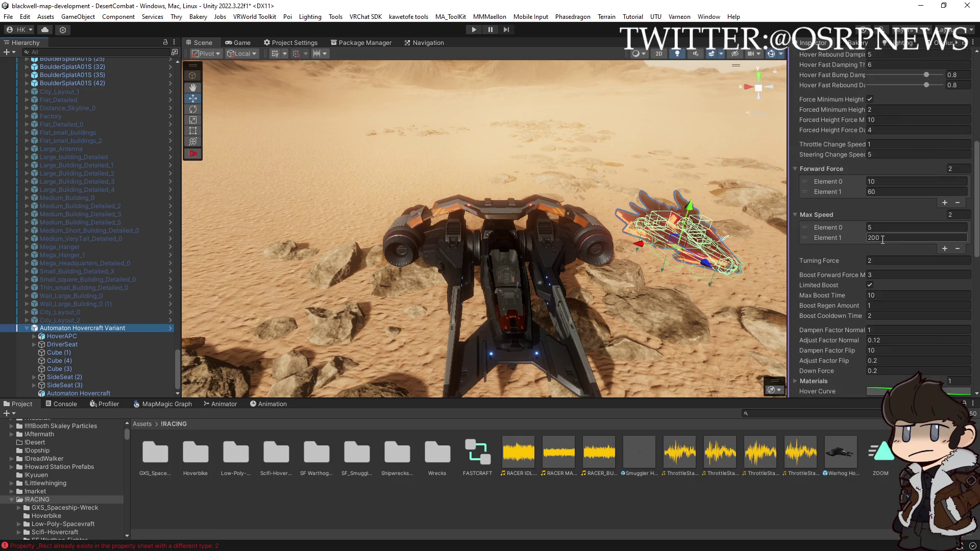
{"action": "scroll", "coordinate": [882, 240], "scroll_direction": "down", "scroll_amount": 6}
{"action": "key", "text": "super+shift+s"}
{"action": "left_click_drag", "start_coordinate": [770, 59], "coordinate": [978, 395]}
{"action": "left_click", "coordinate": [672, 164]}
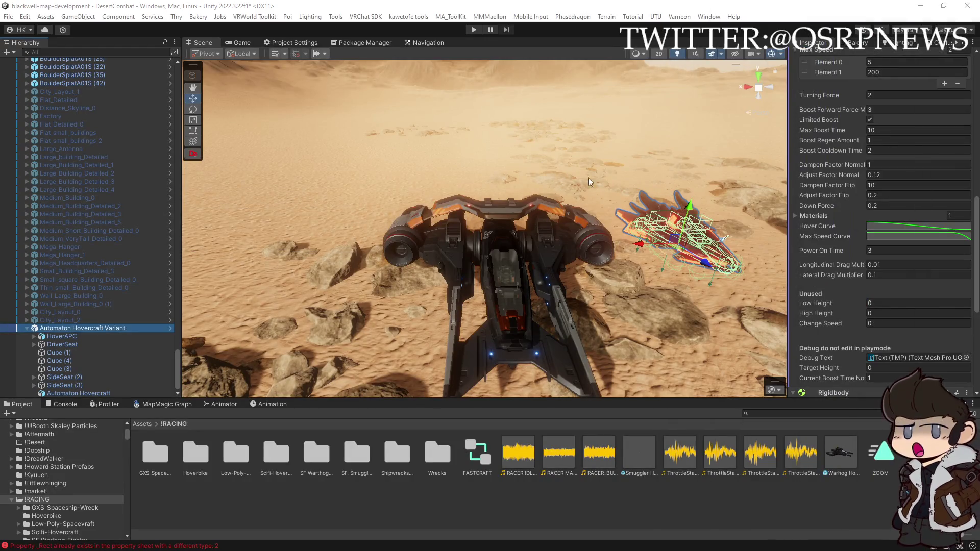
- Select the central Warhog Hovercraft and collapse its children in the Hierarchy
{"action": "left_click", "coordinate": [475, 240]}
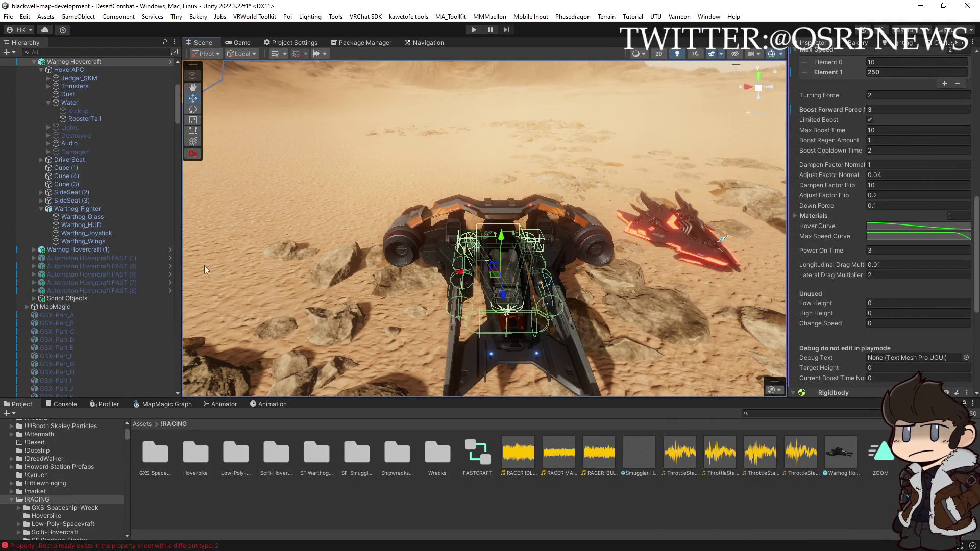
{"action": "scroll", "coordinate": [124, 228], "scroll_direction": "up", "scroll_amount": 5}
{"action": "left_click", "coordinate": [33, 184]}
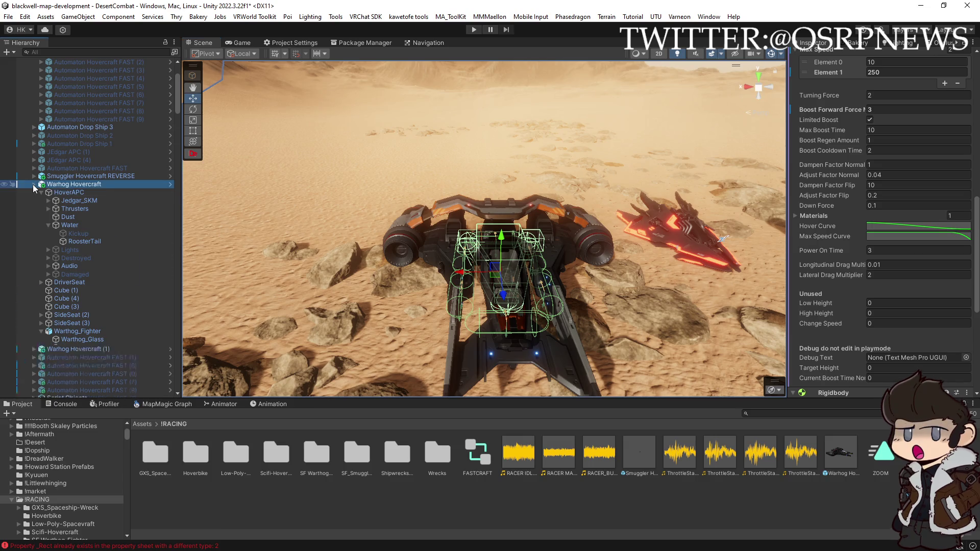
- Select the Smuggler and both Warhog hovercraft together in the Hierarchy
{"action": "left_click", "coordinate": [66, 175], "text": "ctrl"}
{"action": "left_click", "coordinate": [70, 192], "text": "ctrl"}
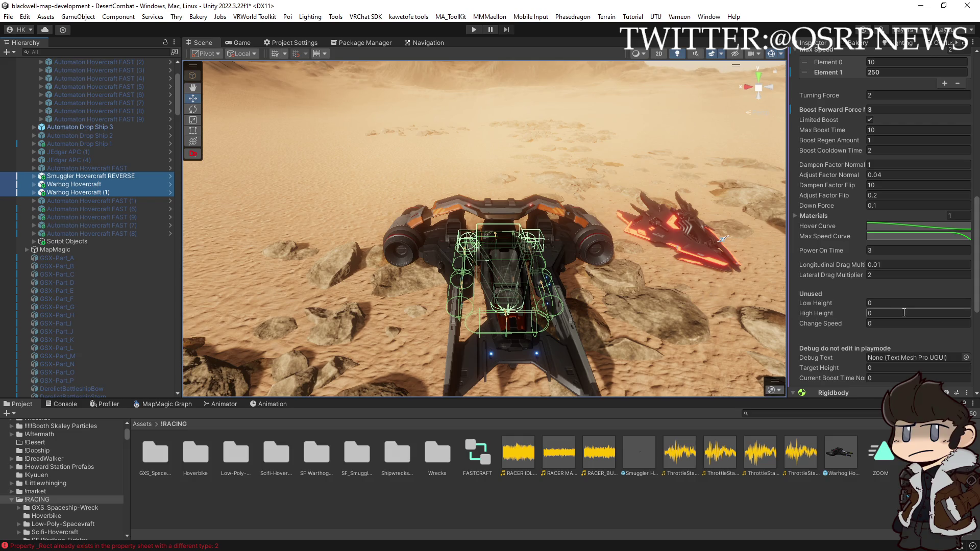
{"action": "mouse_move", "coordinate": [677, 298]}
{"action": "left_mouse_down"}
{"action": "mouse_move", "coordinate": [773, 295]}
{"action": "mouse_move", "coordinate": [717, 288]}
{"action": "left_mouse_up"}
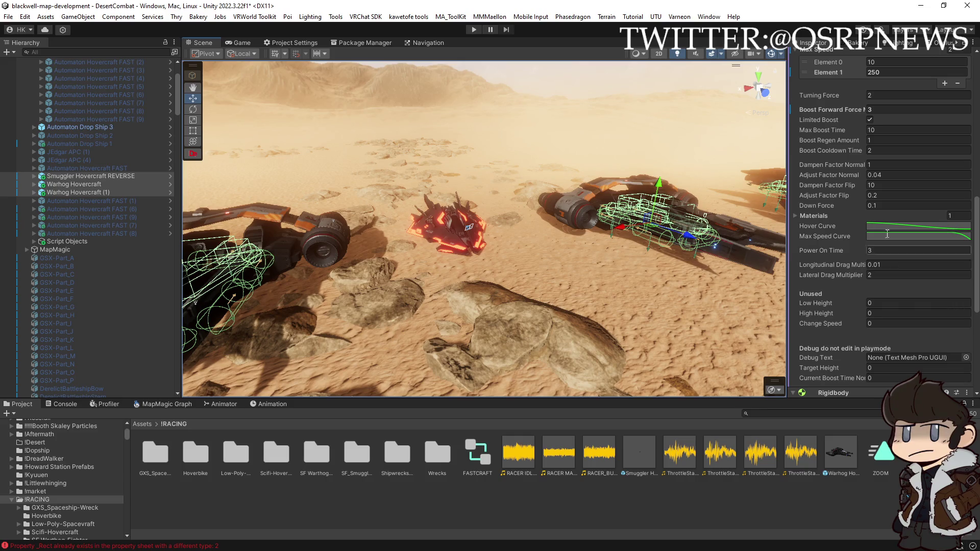
- Enter Down Force 0.2, Adjust Factor Normal 0.12 and Lateral Drag Multiplier 0.1
{"action": "left_click", "coordinate": [882, 205]}
{"action": "type", "text": "0.2"}
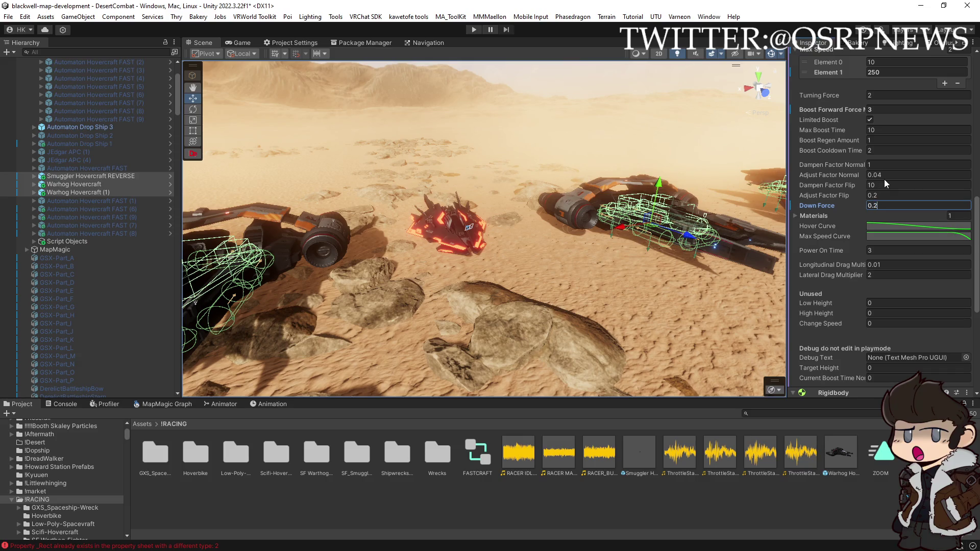
{"action": "left_click", "coordinate": [875, 175]}
{"action": "type", "text": "0.12"}
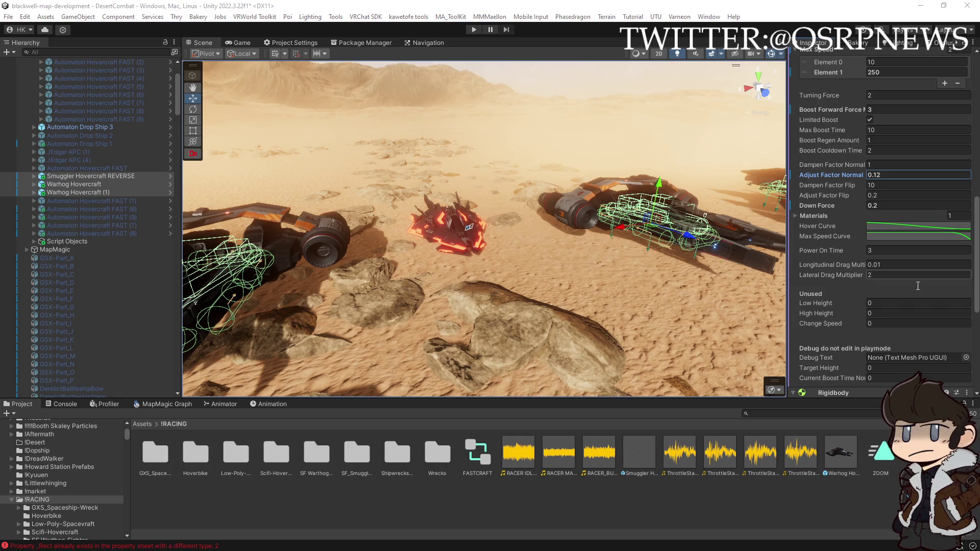
{"action": "left_click", "coordinate": [878, 275]}
{"action": "type", "text": ".1"}
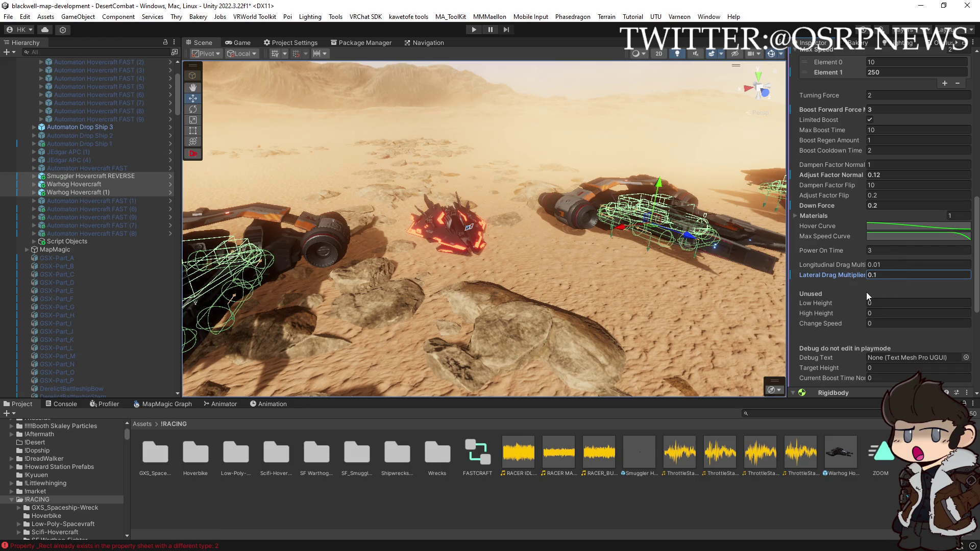
{"action": "scroll", "coordinate": [865, 292], "scroll_direction": "down", "scroll_amount": 5}
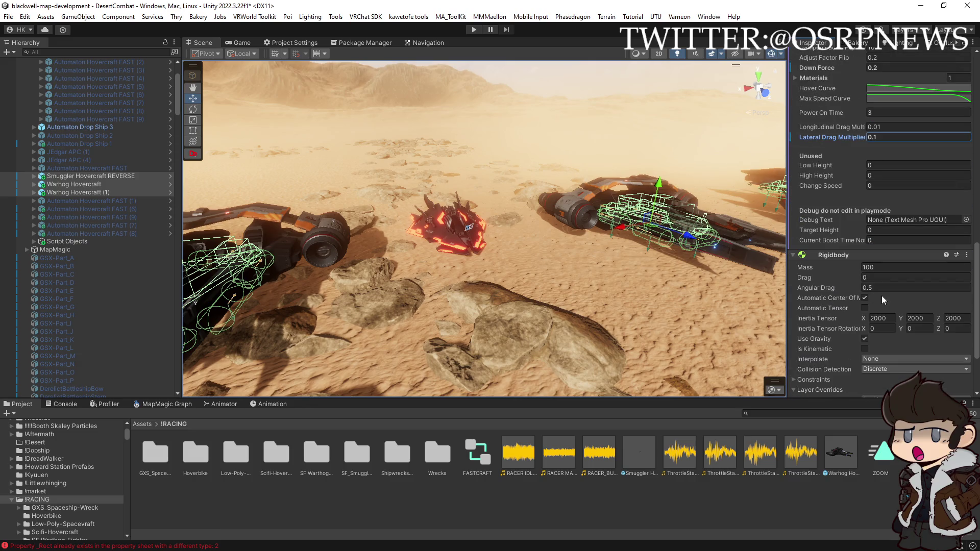
{"action": "mouse_move", "coordinate": [639, 295]}
{"action": "left_mouse_down"}
{"action": "mouse_move", "coordinate": [819, 249]}
{"action": "mouse_move", "coordinate": [799, 272]}
{"action": "mouse_move", "coordinate": [573, 308]}
{"action": "left_mouse_up"}
{"action": "mouse_move", "coordinate": [570, 299]}
{"action": "left_mouse_down"}
{"action": "mouse_move", "coordinate": [544, 310]}
{"action": "mouse_move", "coordinate": [577, 322]}
{"action": "mouse_move", "coordinate": [663, 303]}
{"action": "mouse_move", "coordinate": [406, 323]}
{"action": "left_mouse_up"}
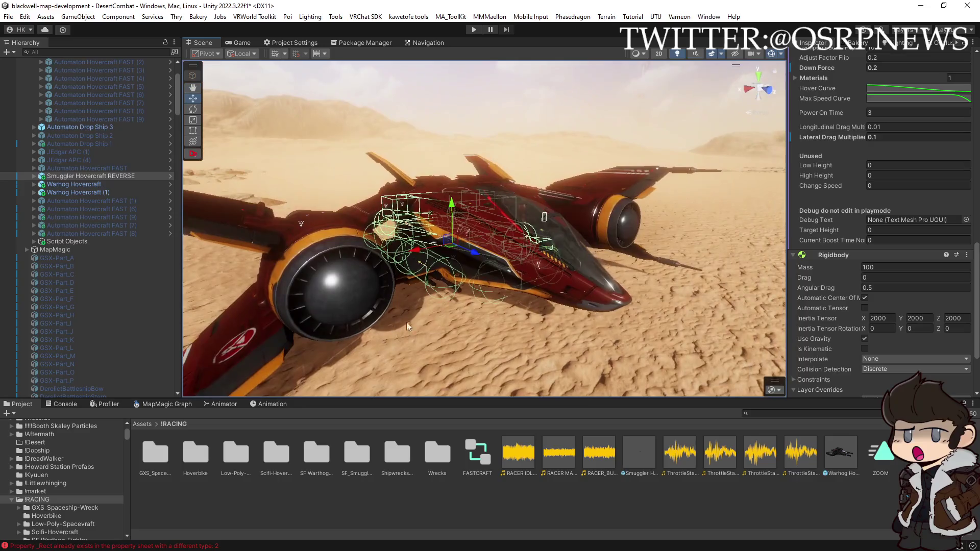
{"action": "left_click", "coordinate": [33, 176], "text": "alt"}
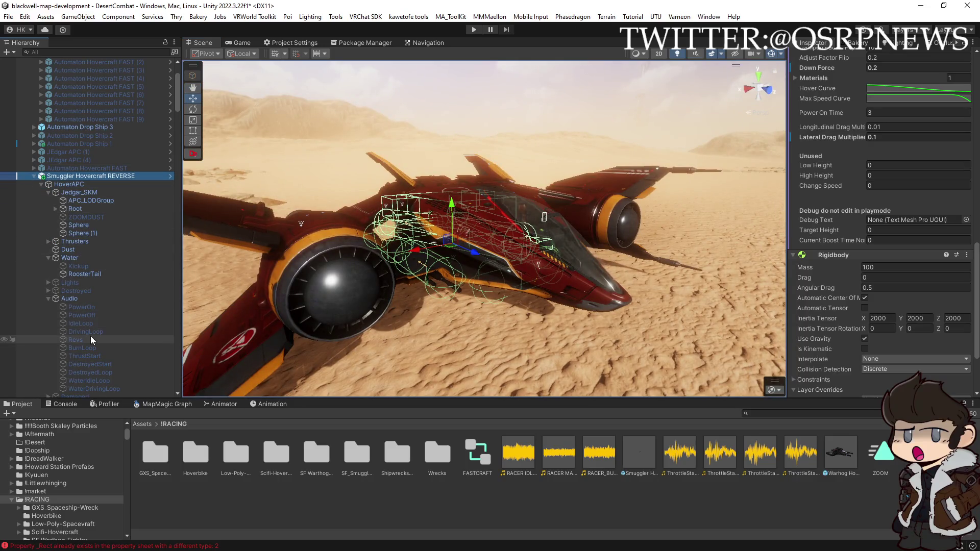
{"action": "scroll", "coordinate": [94, 343], "scroll_direction": "down", "scroll_amount": 3}
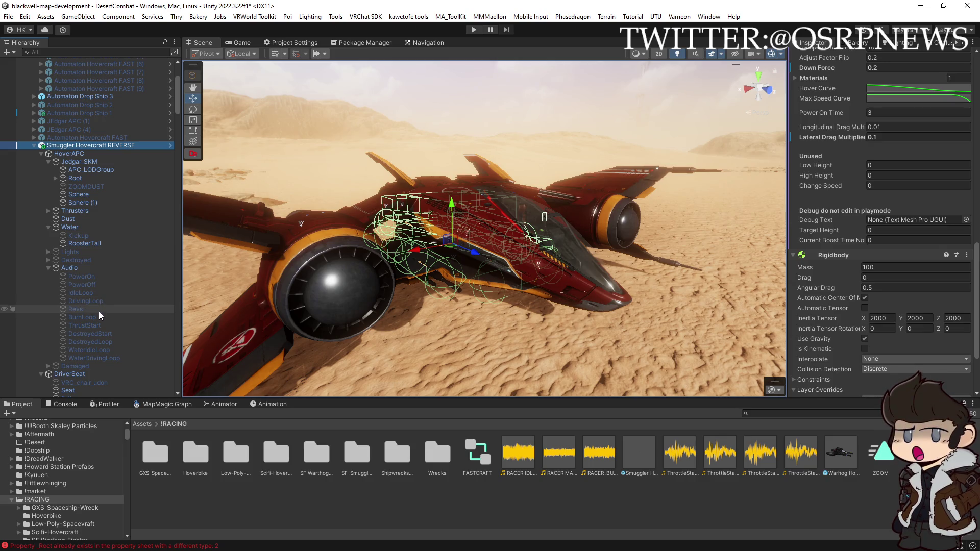
{"action": "left_click", "coordinate": [91, 310]}
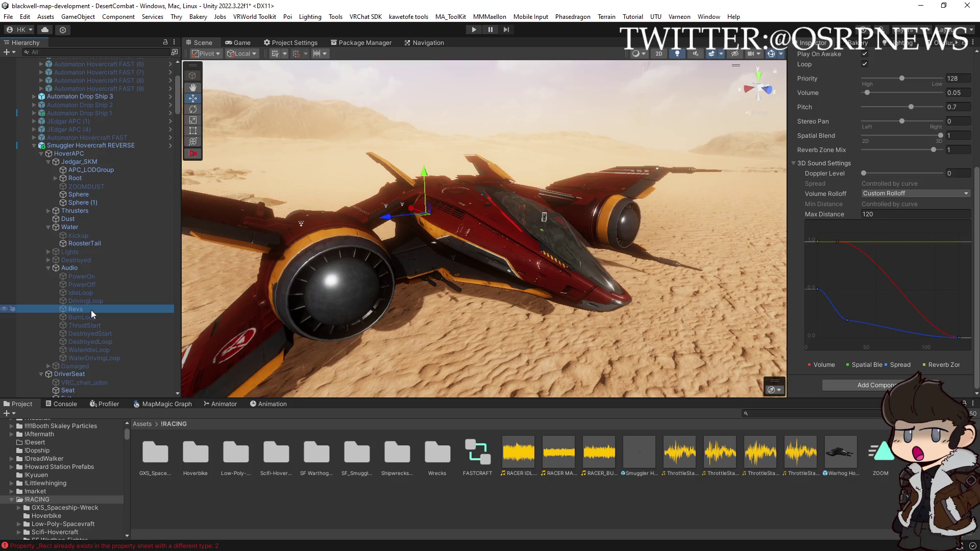
- Delete the Revs audio source and move BurnLoop onto one of the engines
{"action": "key", "text": "Delete"}
{"action": "left_click_drag", "start_coordinate": [478, 265], "coordinate": [440, 276]}
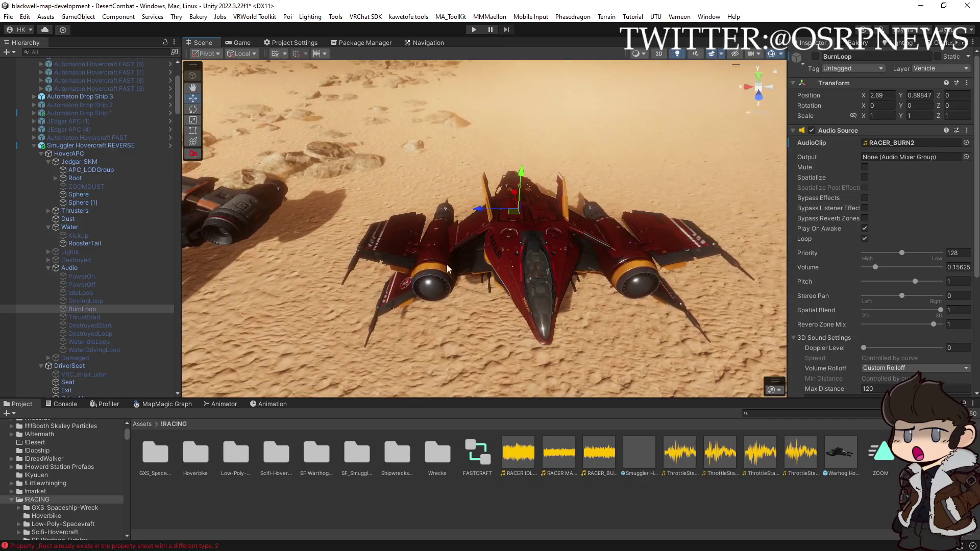
{"action": "mouse_move", "coordinate": [474, 210]}
{"action": "left_mouse_down"}
{"action": "mouse_move", "coordinate": [413, 222]}
{"action": "mouse_move", "coordinate": [446, 223]}
{"action": "mouse_move", "coordinate": [554, 274]}
{"action": "mouse_move", "coordinate": [508, 237]}
{"action": "mouse_move", "coordinate": [626, 250]}
{"action": "mouse_move", "coordinate": [399, 185]}
{"action": "mouse_move", "coordinate": [399, 275]}
{"action": "mouse_move", "coordinate": [549, 268]}
{"action": "mouse_move", "coordinate": [546, 255]}
{"action": "mouse_move", "coordinate": [549, 273]}
{"action": "mouse_move", "coordinate": [448, 251]}
{"action": "mouse_move", "coordinate": [449, 162]}
{"action": "mouse_move", "coordinate": [507, 178]}
{"action": "left_mouse_up"}
- Duplicate BurnLoop as BurnLoop (1), then inspect the ThrustStart and IdleLoop sources
{"action": "key", "text": "ctrl+d"}
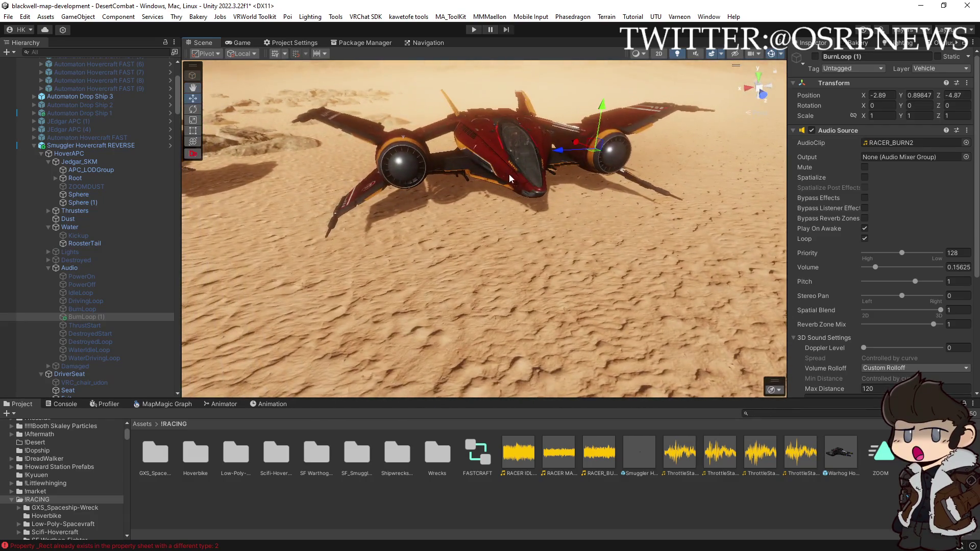
{"action": "left_click", "coordinate": [95, 325]}
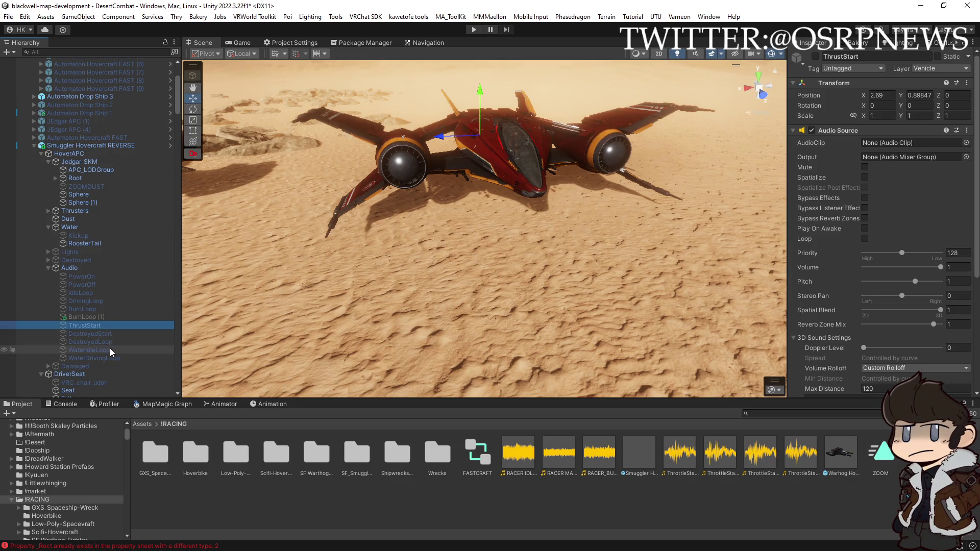
{"action": "left_click", "coordinate": [107, 292]}
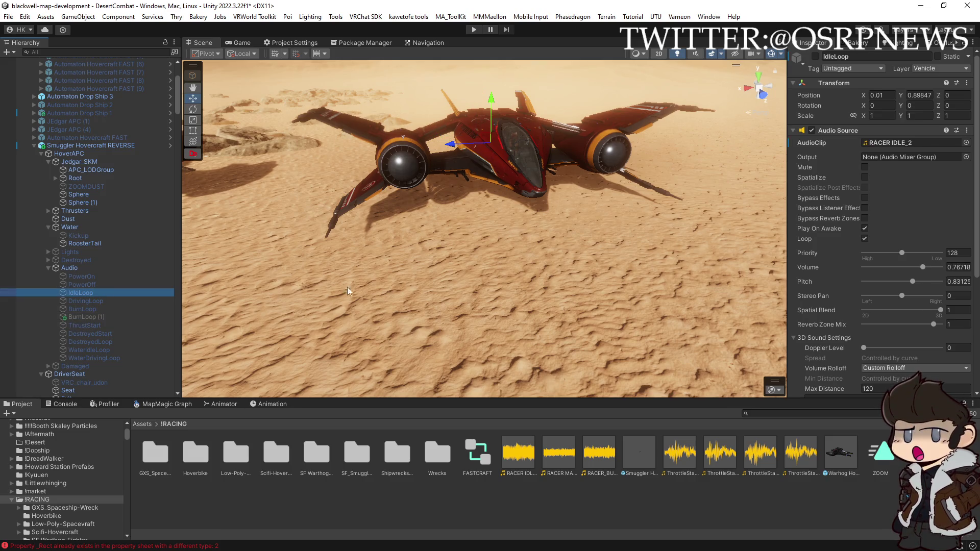
- Lower the first key of IdleLoop's Spread curve in the 3D Sound Settings
{"action": "left_click_drag", "start_coordinate": [714, 285], "coordinate": [536, 265]}
{"action": "scroll", "coordinate": [882, 320], "scroll_direction": "down", "scroll_amount": 3}
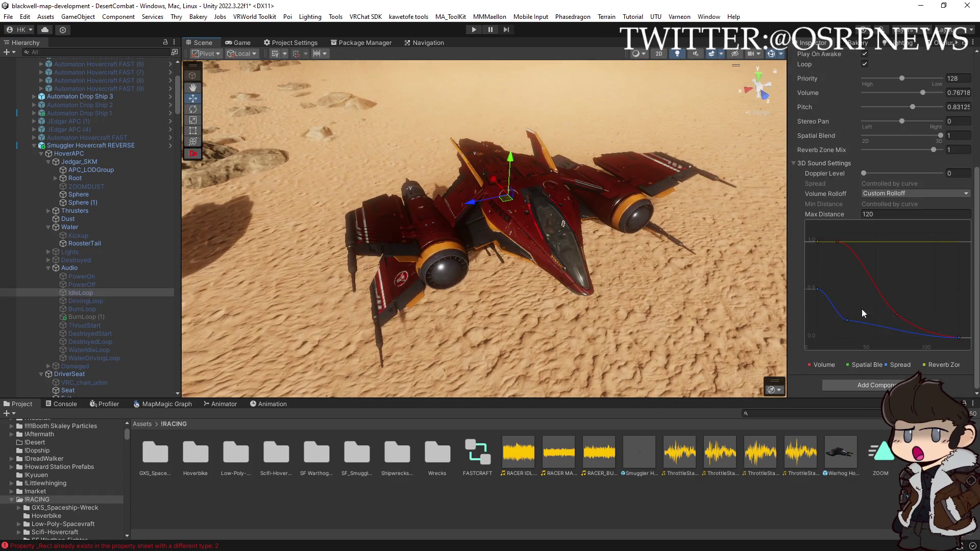
{"action": "left_click_drag", "start_coordinate": [817, 289], "coordinate": [812, 317]}
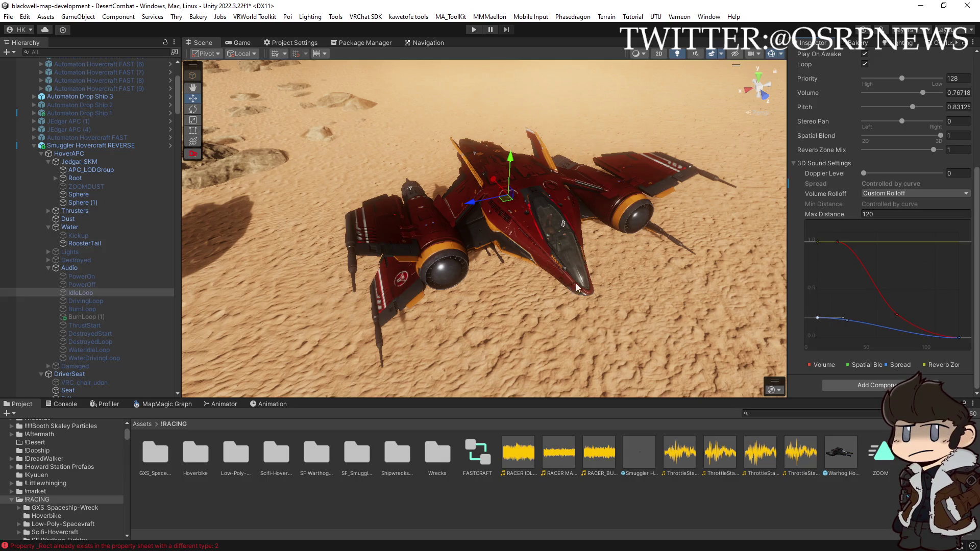
- Move IdleLoop onto the left engine nacelle and its duplicate IdleLoop (1) onto the right
{"action": "mouse_move", "coordinate": [589, 284]}
{"action": "left_mouse_down"}
{"action": "mouse_move", "coordinate": [485, 234]}
{"action": "mouse_move", "coordinate": [398, 232]}
{"action": "left_mouse_up"}
{"action": "key", "text": "f"}
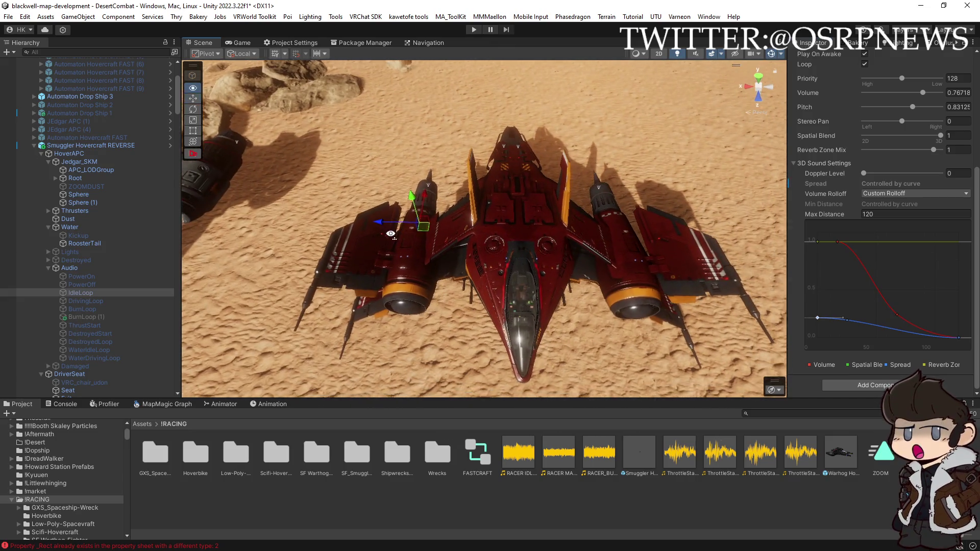
{"action": "mouse_move", "coordinate": [472, 230]}
{"action": "left_mouse_down"}
{"action": "mouse_move", "coordinate": [478, 276]}
{"action": "mouse_move", "coordinate": [480, 257]}
{"action": "mouse_move", "coordinate": [405, 258]}
{"action": "left_mouse_up"}
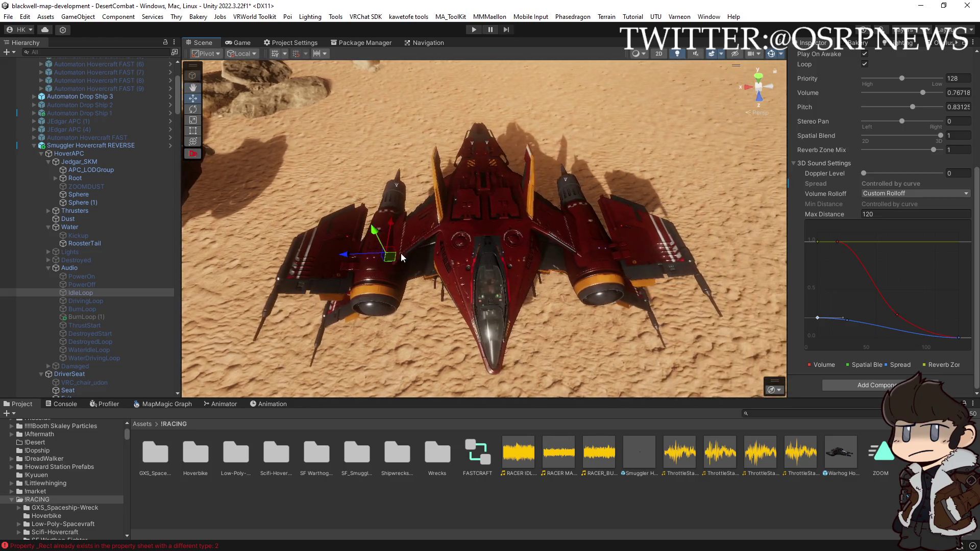
{"action": "key", "text": "ctrl+d"}
{"action": "mouse_move", "coordinate": [345, 257]}
{"action": "left_mouse_down"}
{"action": "mouse_move", "coordinate": [517, 248]}
{"action": "mouse_move", "coordinate": [531, 269]}
{"action": "left_mouse_up"}
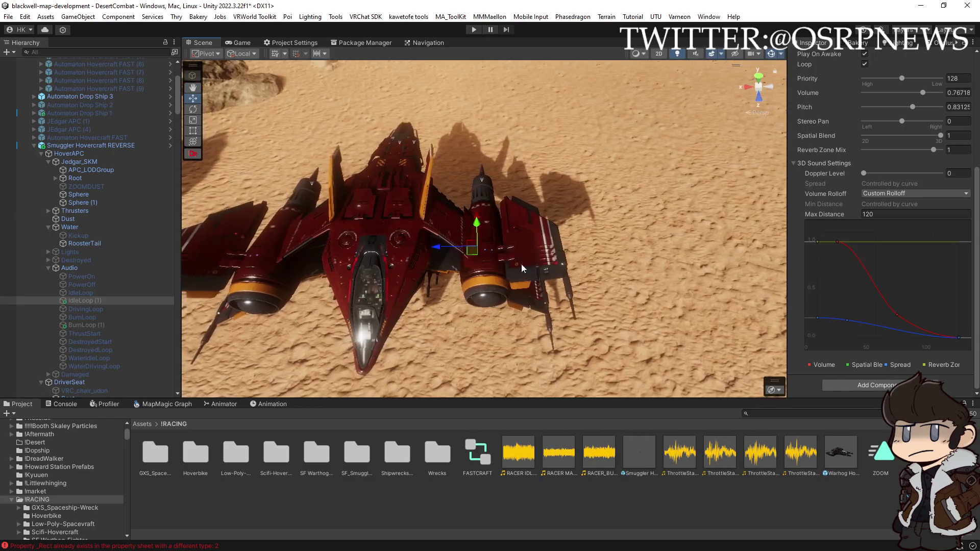
{"action": "left_click_drag", "start_coordinate": [452, 249], "coordinate": [475, 326]}
{"action": "mouse_move", "coordinate": [556, 242]}
{"action": "left_mouse_down"}
{"action": "mouse_move", "coordinate": [549, 138]}
{"action": "mouse_move", "coordinate": [560, 126]}
{"action": "mouse_move", "coordinate": [377, 153]}
{"action": "left_mouse_up"}
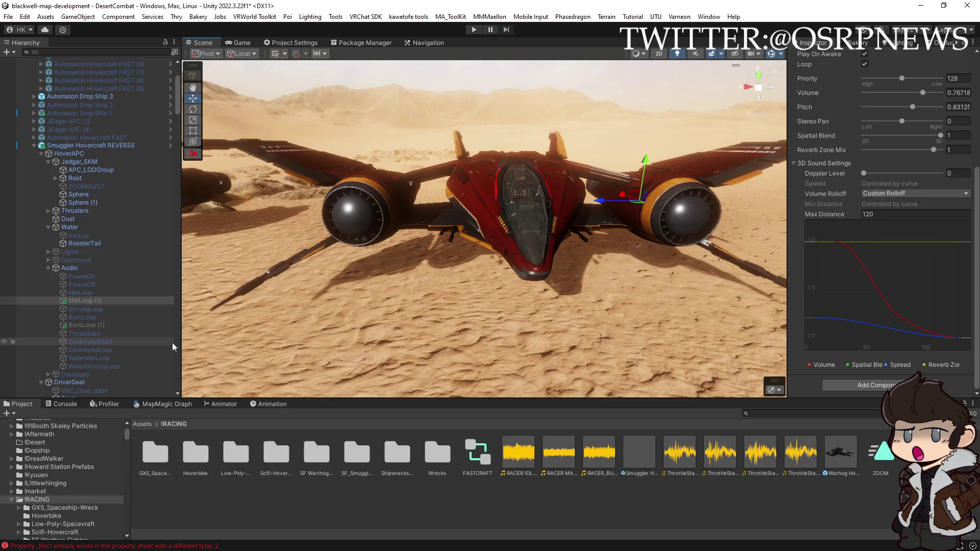
{"action": "left_click", "coordinate": [116, 325]}
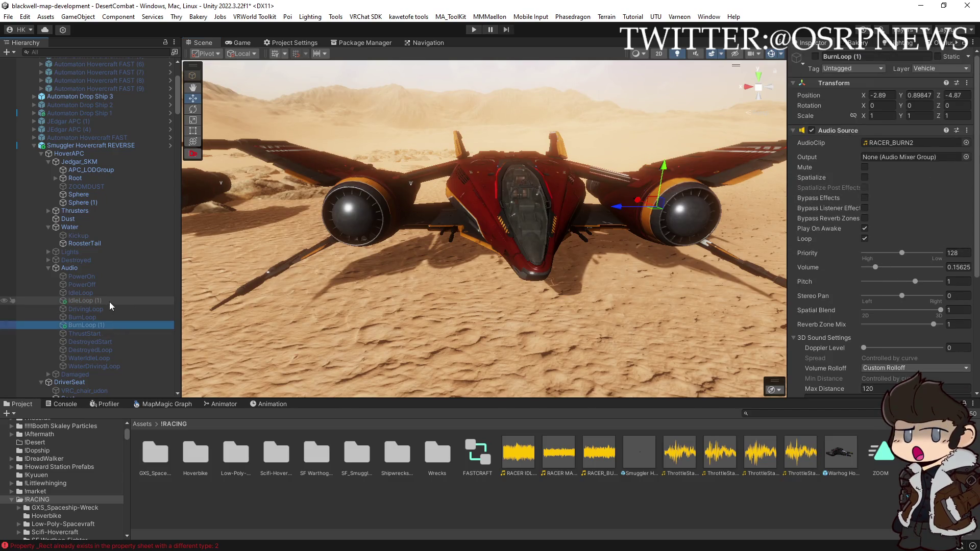
- Review the DrivingLoop source (RACER MAIN LOOP_2, Pitch 0.73125), then select the HoverAPC object
{"action": "left_click", "coordinate": [96, 308]}
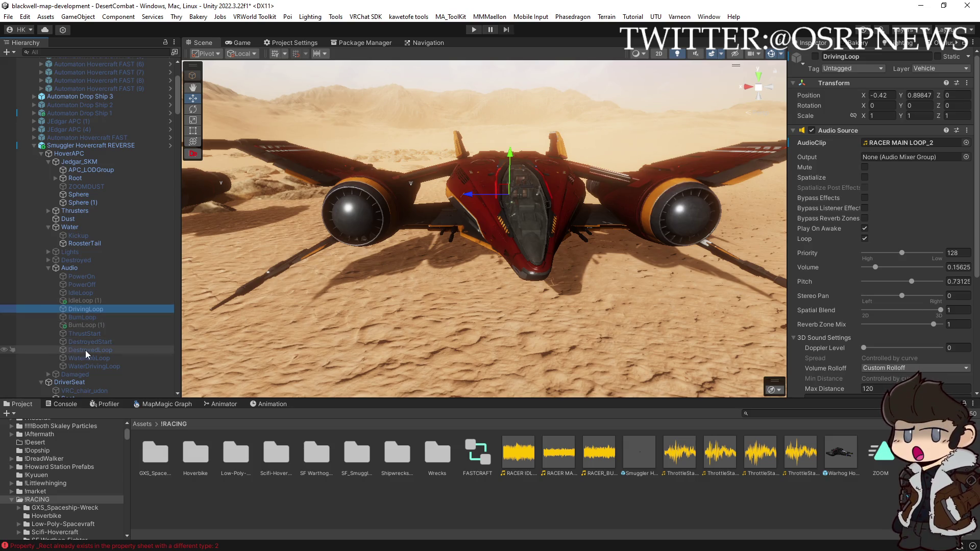
{"action": "left_click_drag", "start_coordinate": [344, 314], "coordinate": [429, 311]}
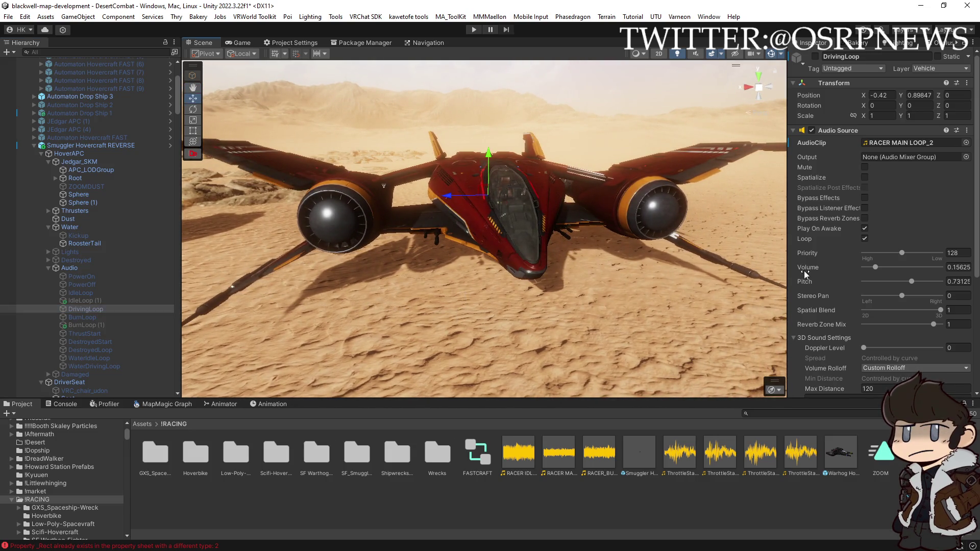
{"action": "mouse_move", "coordinate": [388, 276]}
{"action": "left_mouse_down"}
{"action": "mouse_move", "coordinate": [389, 296]}
{"action": "mouse_move", "coordinate": [303, 381]}
{"action": "left_mouse_up"}
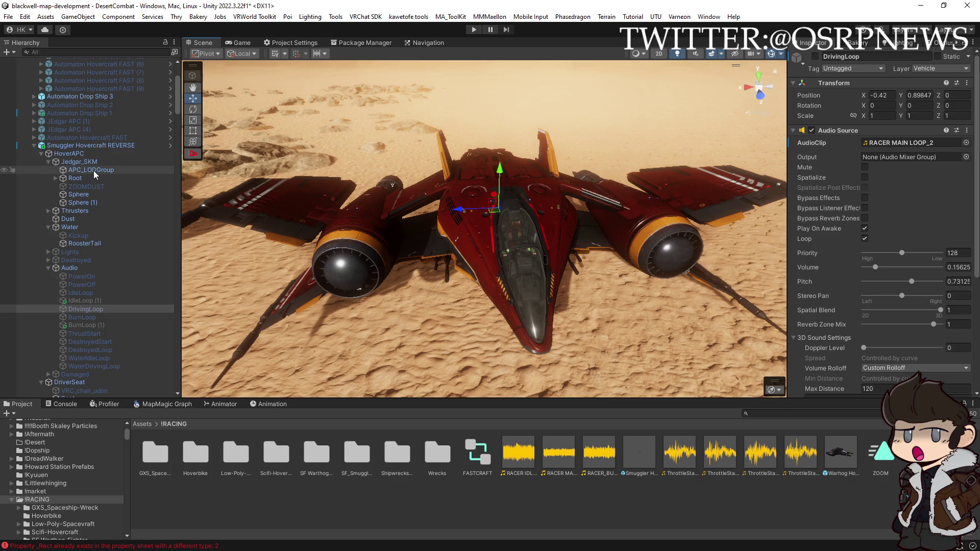
{"action": "left_click", "coordinate": [80, 153]}
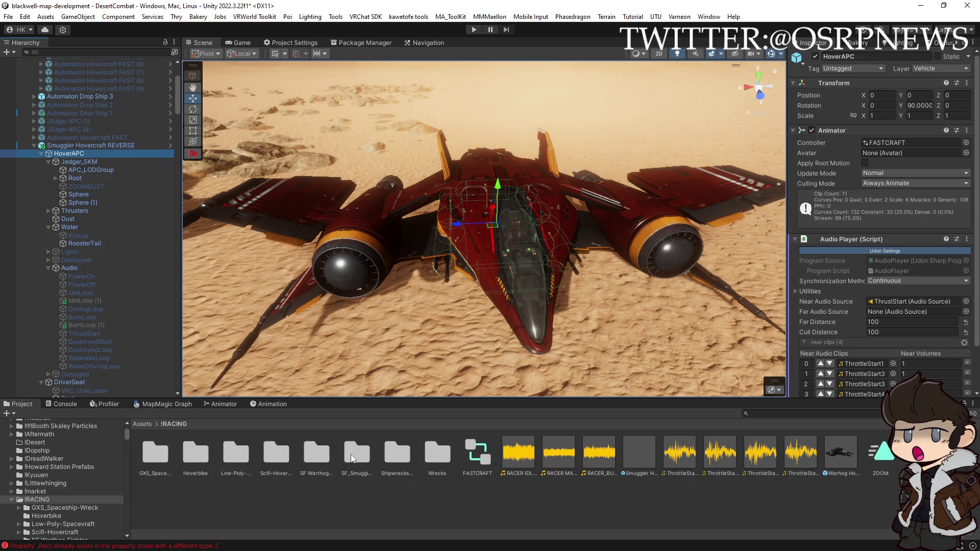
- Replace HoverAPC's FASTCRAFT animator controller with the Smuggler controller and enter Play mode
{"action": "double_click", "coordinate": [357, 453]}
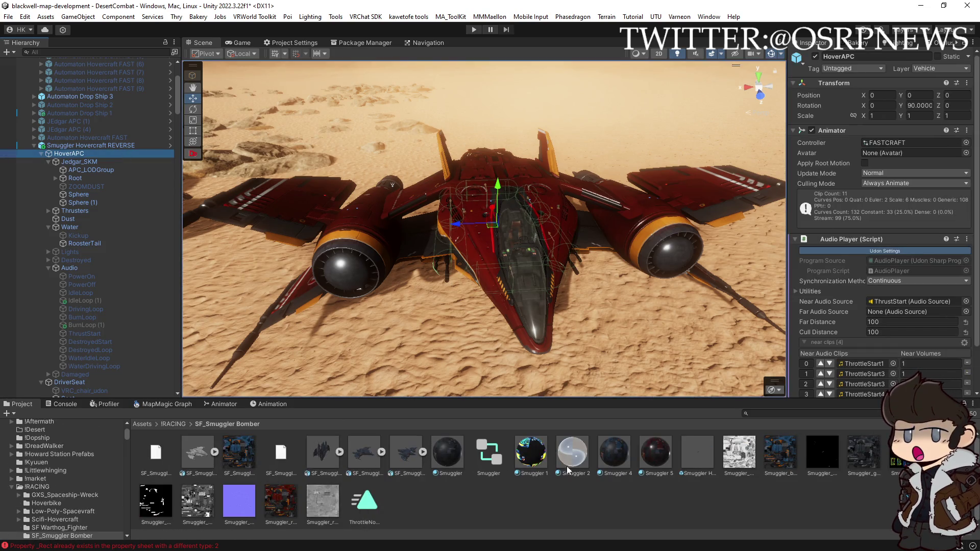
{"action": "left_click_drag", "start_coordinate": [499, 462], "coordinate": [899, 142]}
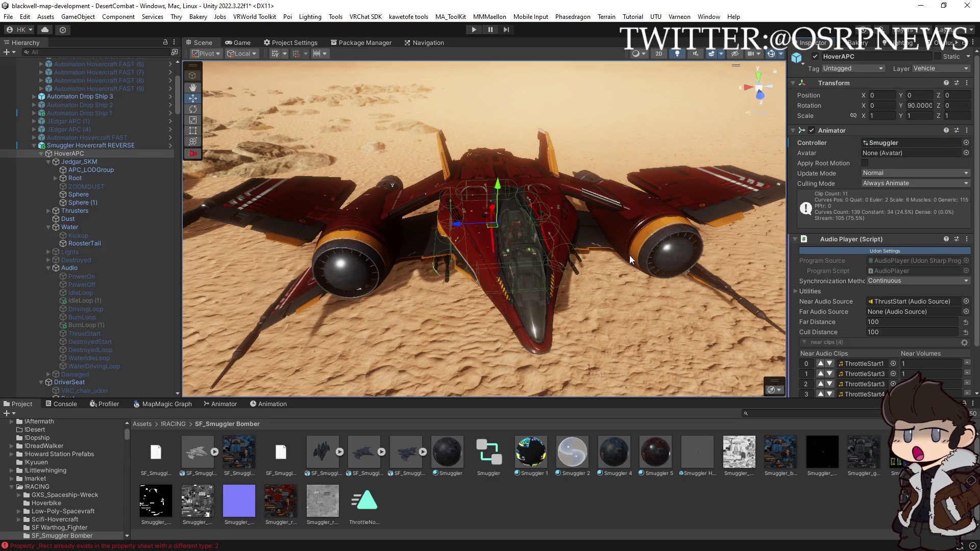
{"action": "left_click_drag", "start_coordinate": [587, 239], "coordinate": [639, 245]}
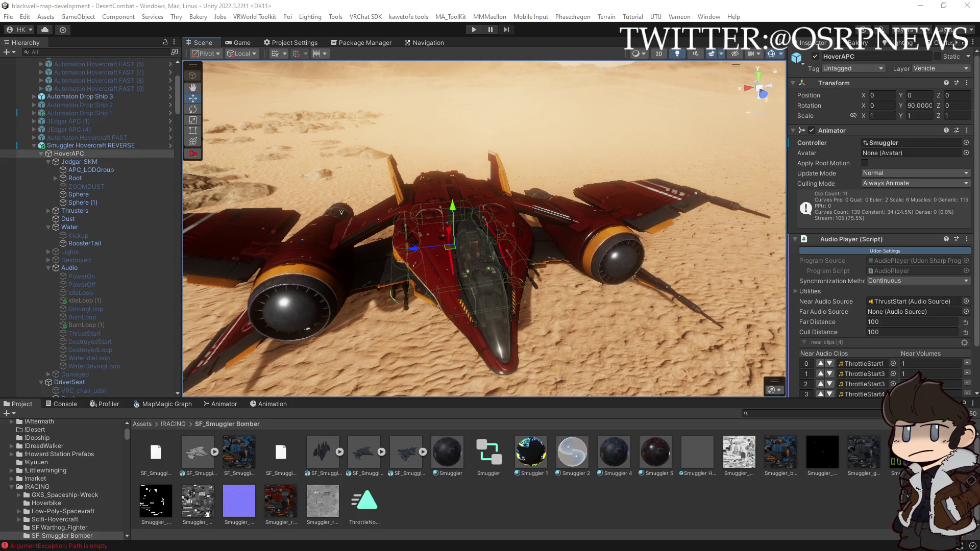
{"action": "left_click_drag", "start_coordinate": [638, 245], "coordinate": [658, 207]}
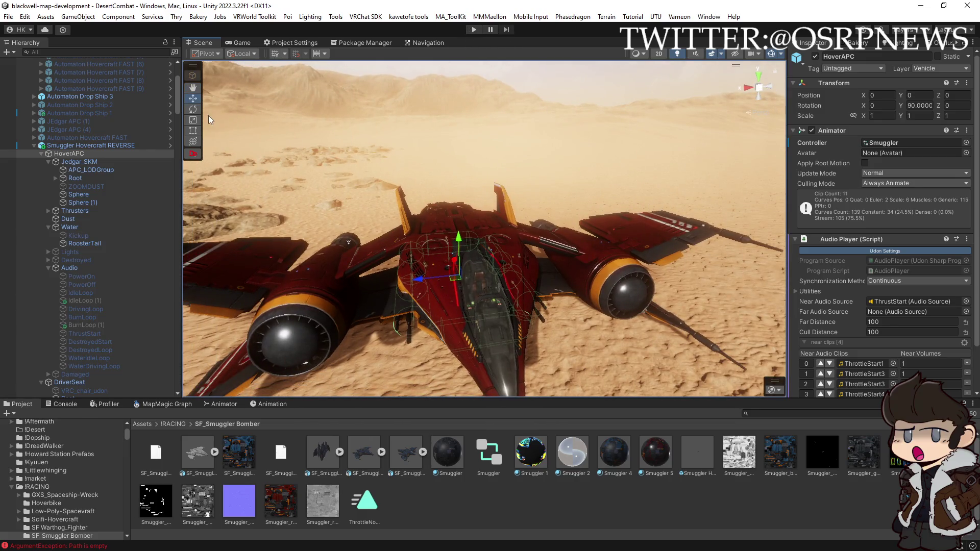
{"action": "left_click", "coordinate": [474, 29]}
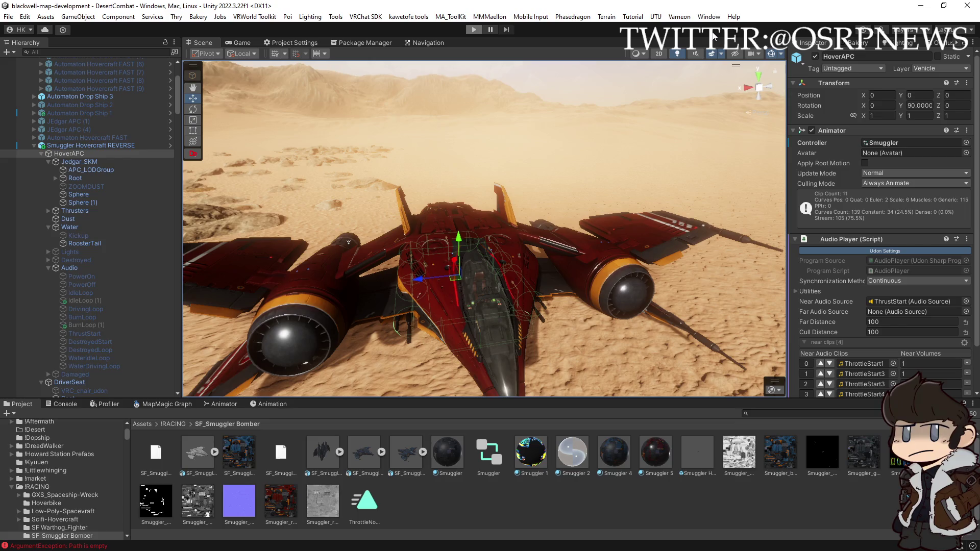
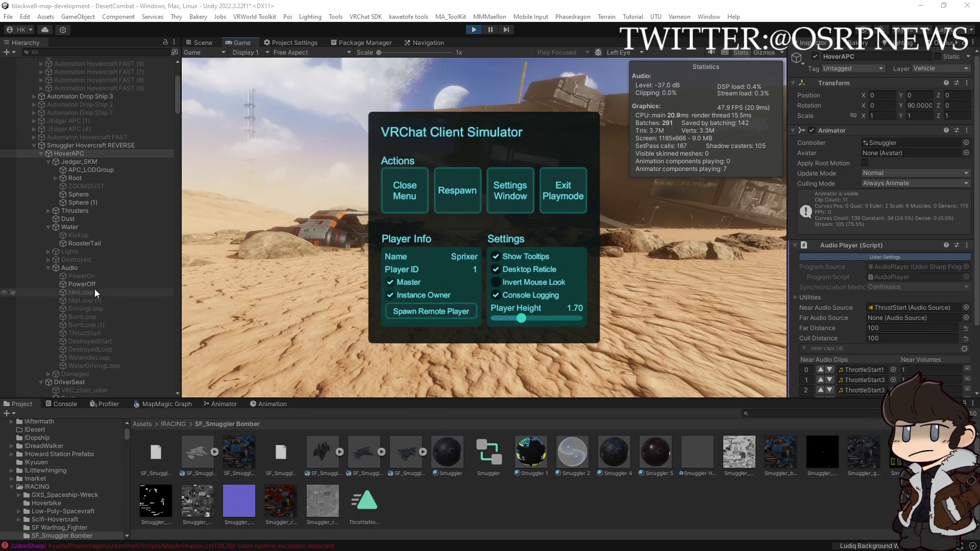
- On both BurnLoop sources, drop the Spread curve start to about 0.1 and add a key near distance 27
{"action": "left_click", "coordinate": [89, 297]}
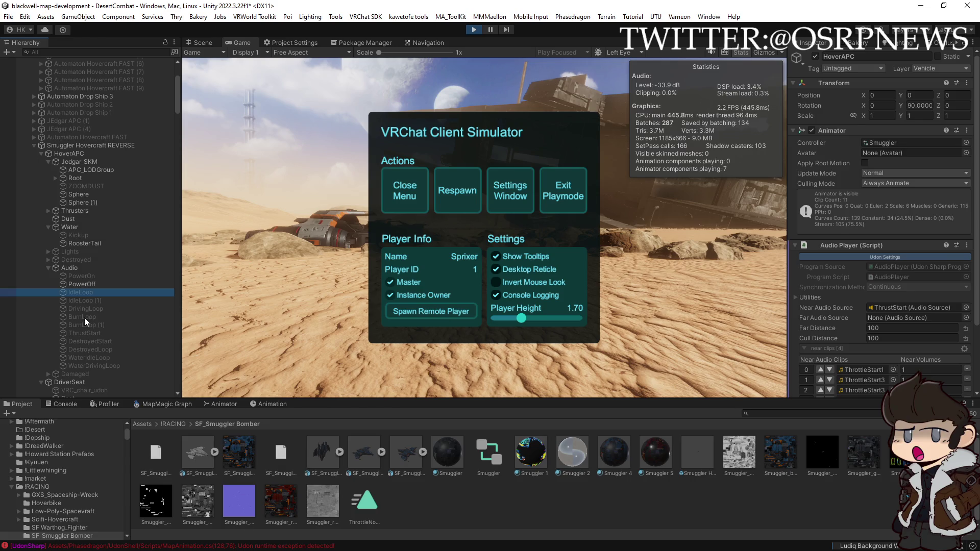
{"action": "left_click", "coordinate": [84, 318]}
{"action": "left_click", "coordinate": [90, 324], "text": "shift"}
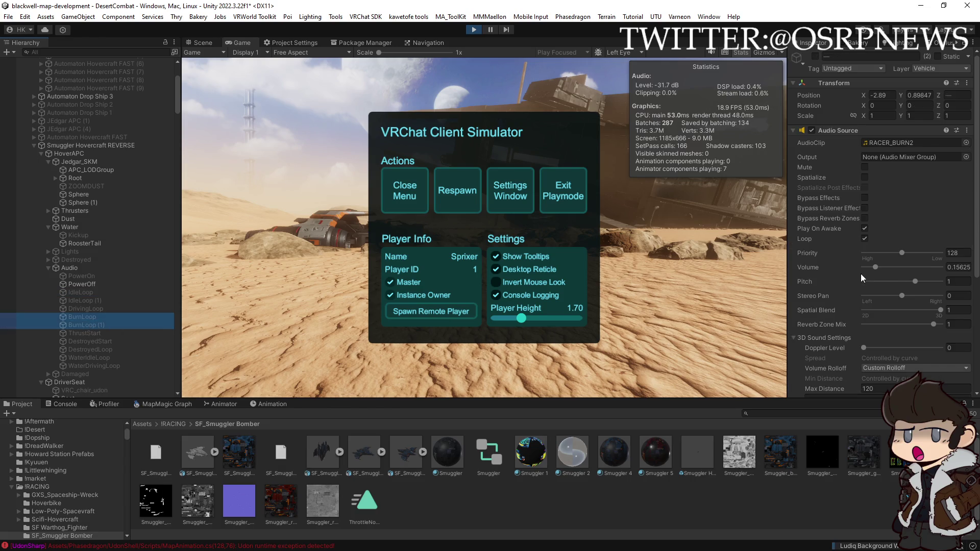
{"action": "scroll", "coordinate": [863, 275], "scroll_direction": "down", "scroll_amount": 5}
{"action": "left_click_drag", "start_coordinate": [817, 289], "coordinate": [816, 327]}
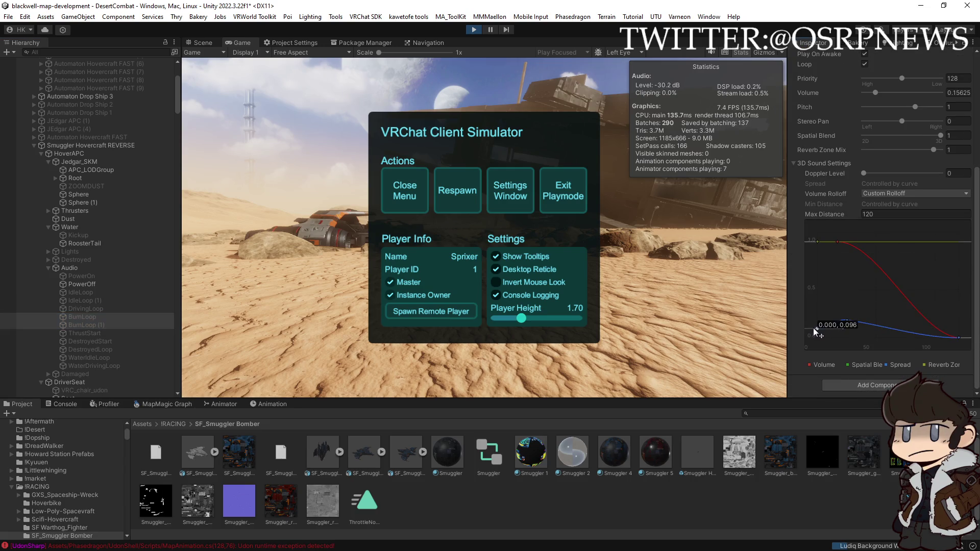
{"action": "double_click", "coordinate": [847, 321]}
{"action": "left_click_drag", "start_coordinate": [847, 326], "coordinate": [847, 329]}
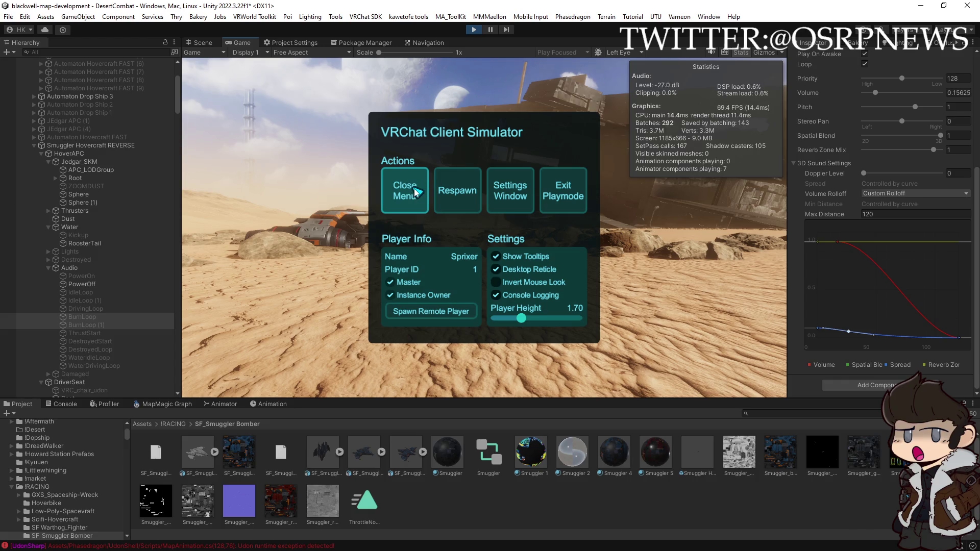
- Close the client simulator menu and enlarge the Game view to fill the editor
{"action": "left_click", "coordinate": [416, 192]}
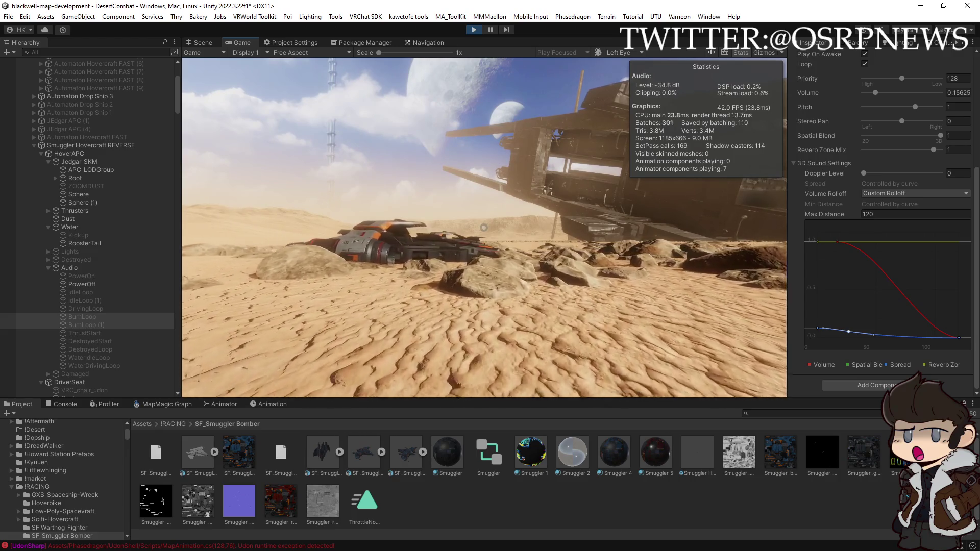
{"action": "key", "text": "w"}
{"action": "key", "text": "w"}
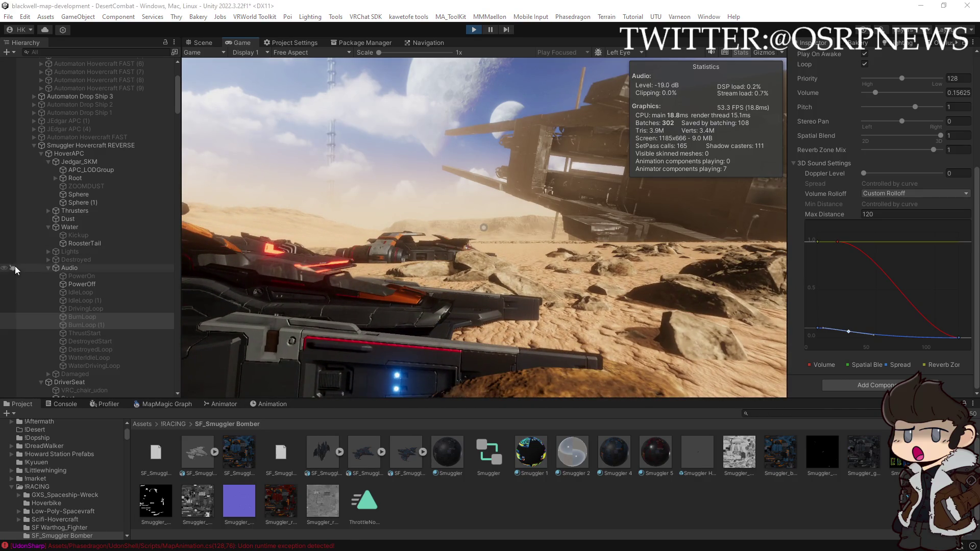
{"action": "left_click", "coordinate": [83, 317], "text": "ctrl"}
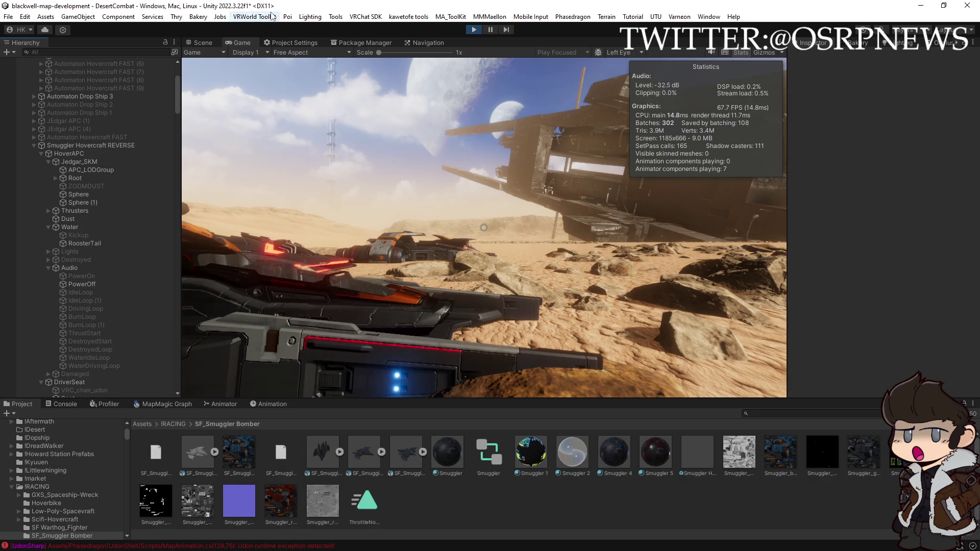
{"action": "double_click", "coordinate": [243, 42]}
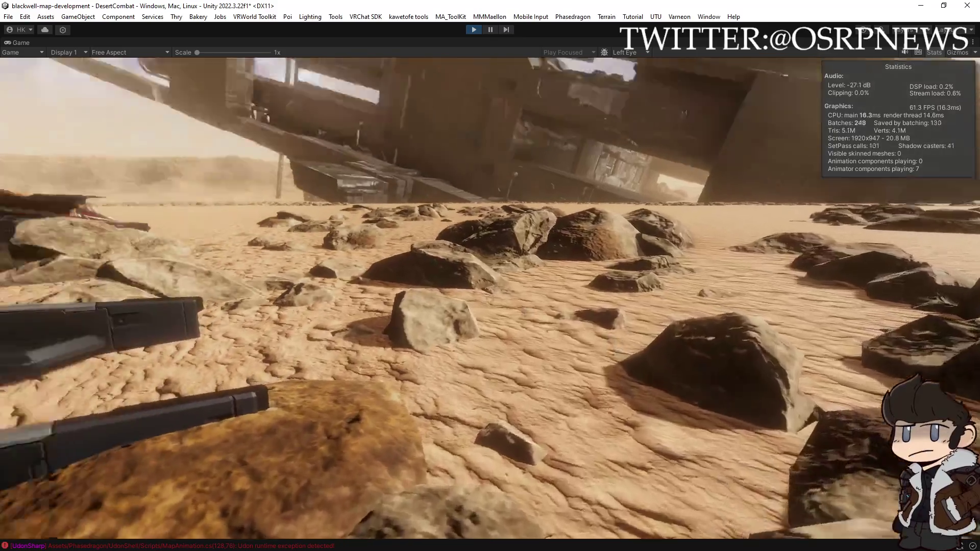
- Walk up to the red hovercraft and get seated in its cockpit
{"action": "left_click", "coordinate": [489, 300]}
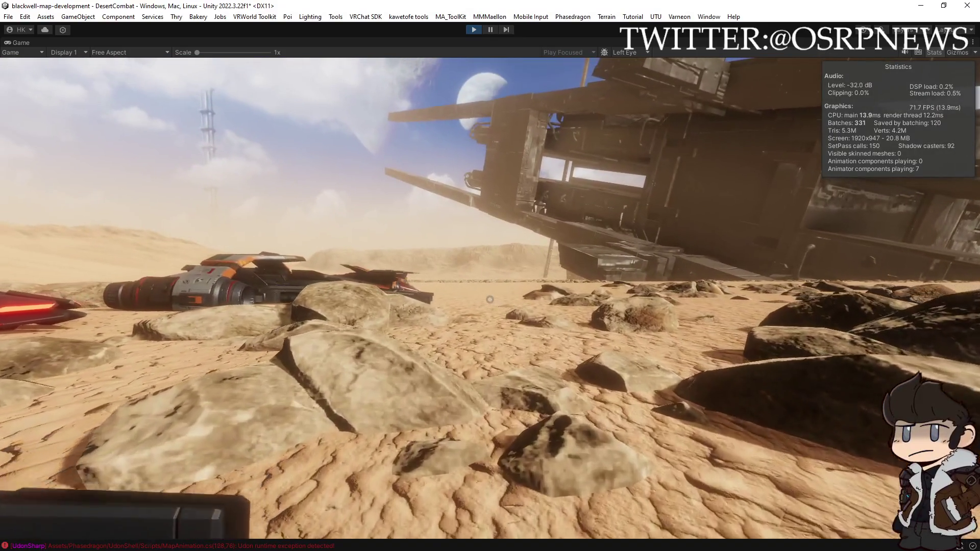
{"action": "key", "text": "w"}
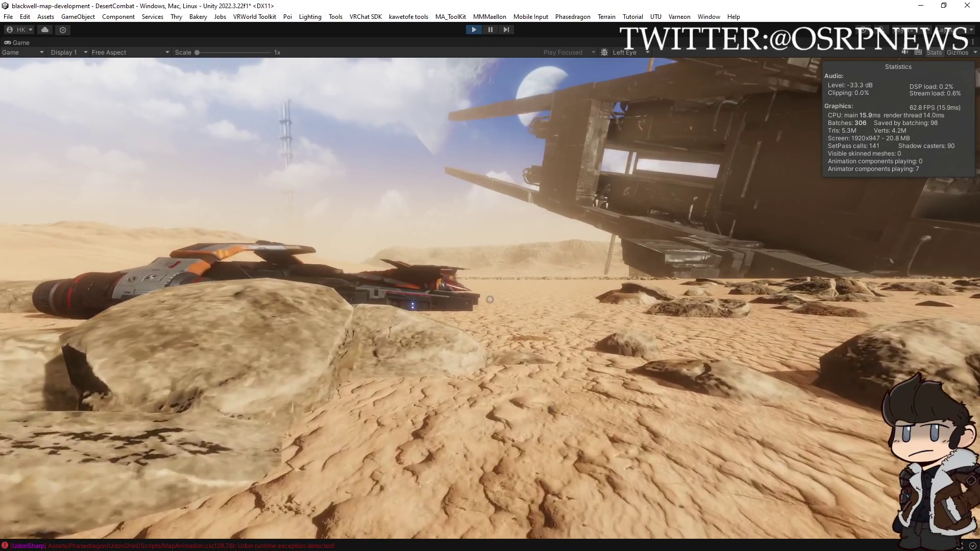
{"action": "key", "text": "w"}
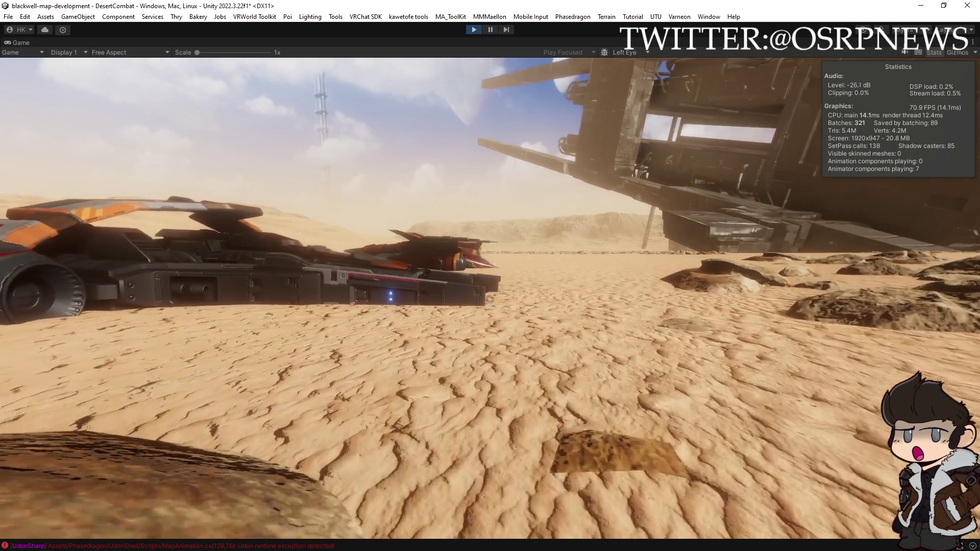
{"action": "key", "text": "w"}
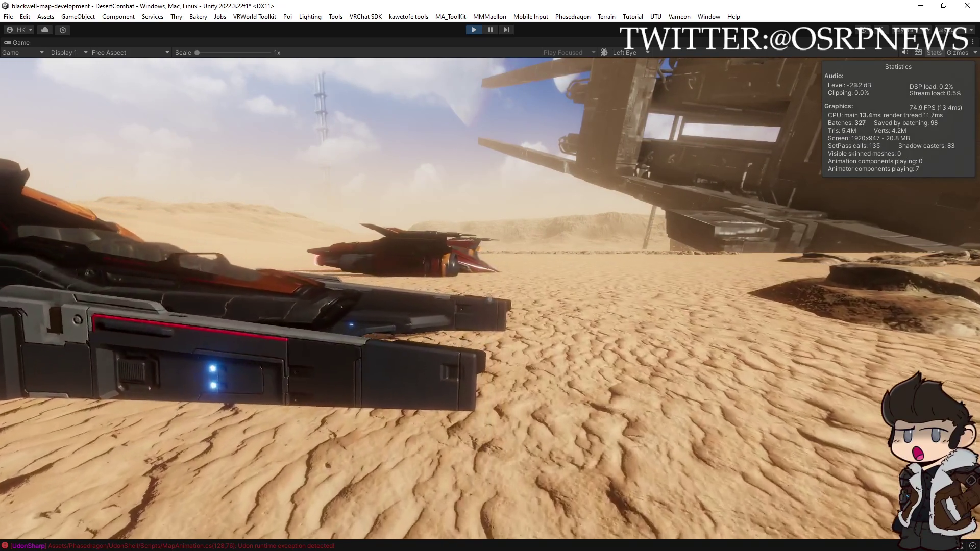
{"action": "key", "text": "w"}
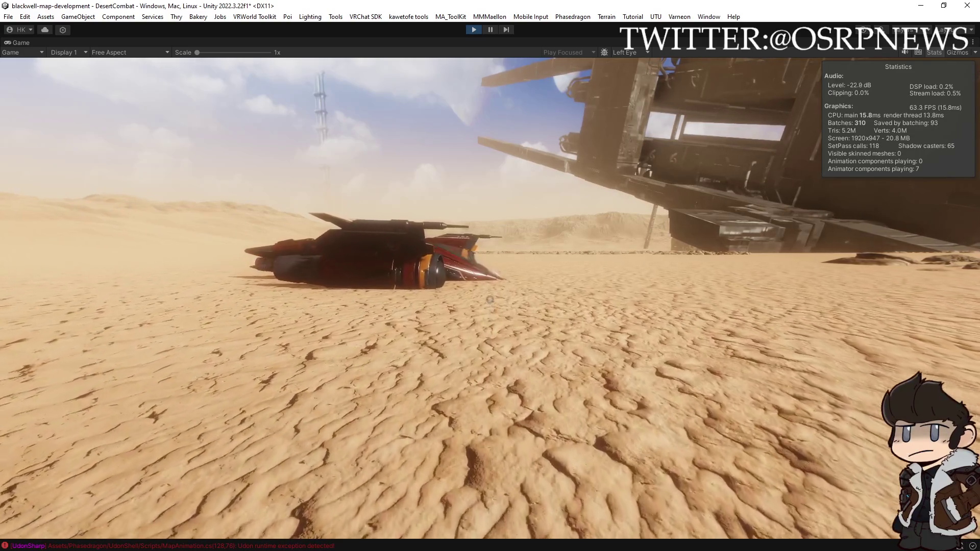
{"action": "key", "text": "w"}
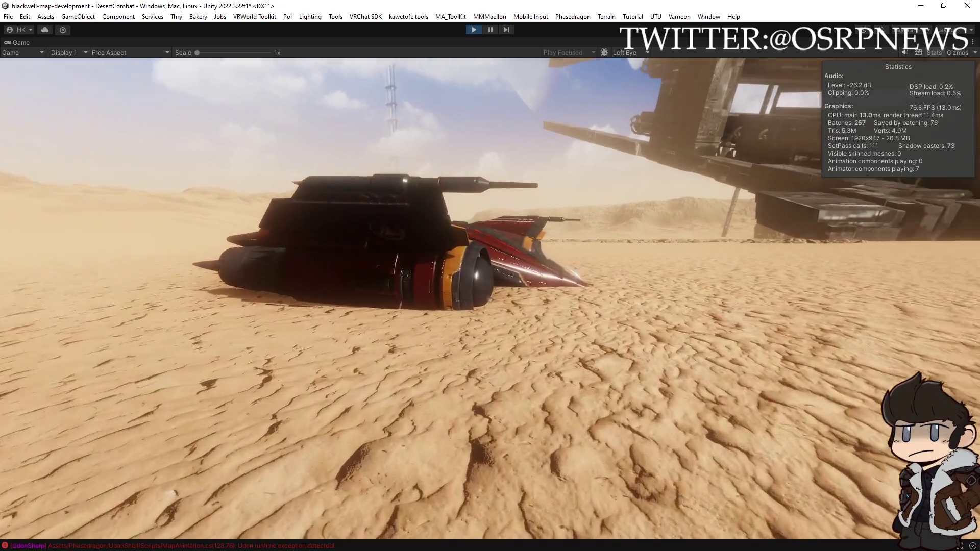
{"action": "key", "text": "w"}
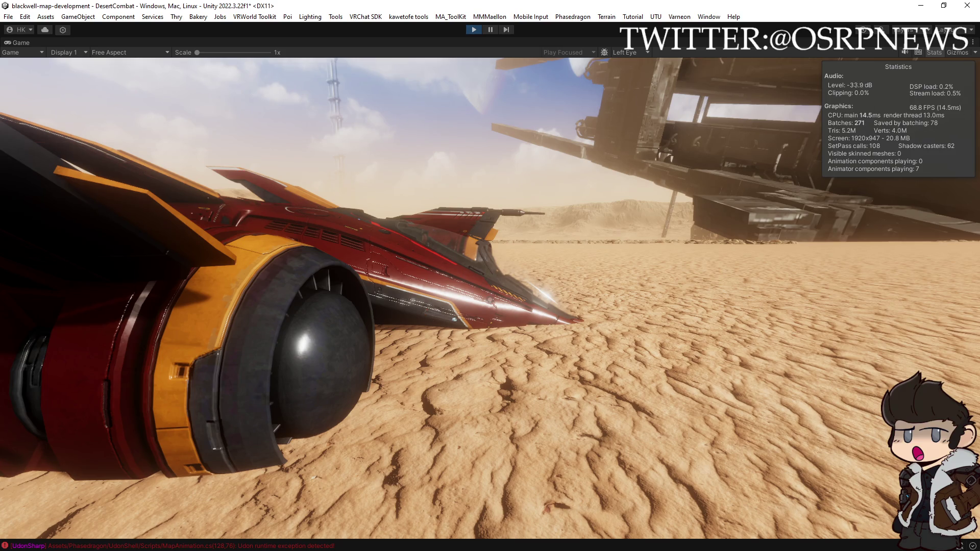
{"action": "key", "text": "w"}
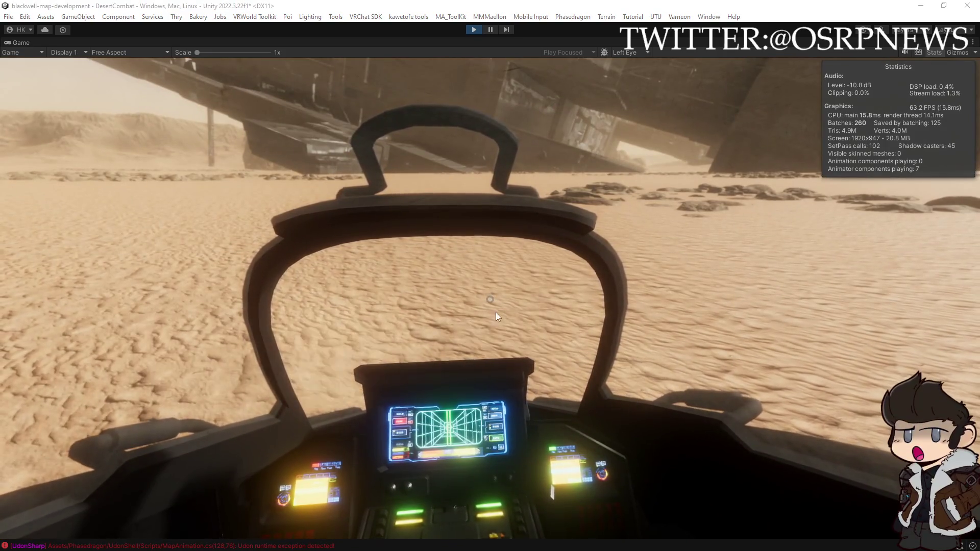
- Restore the editor layout and load Jedgar_SKM's ThrottleNoMaterialSMUGGLER clip in the Animation window
{"action": "double_click", "coordinate": [17, 42]}
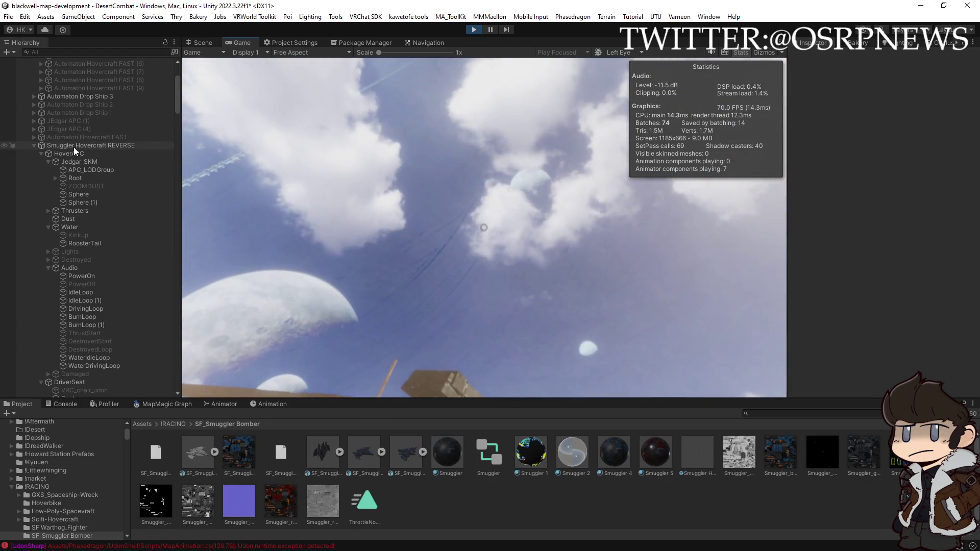
{"action": "left_click", "coordinate": [73, 147]}
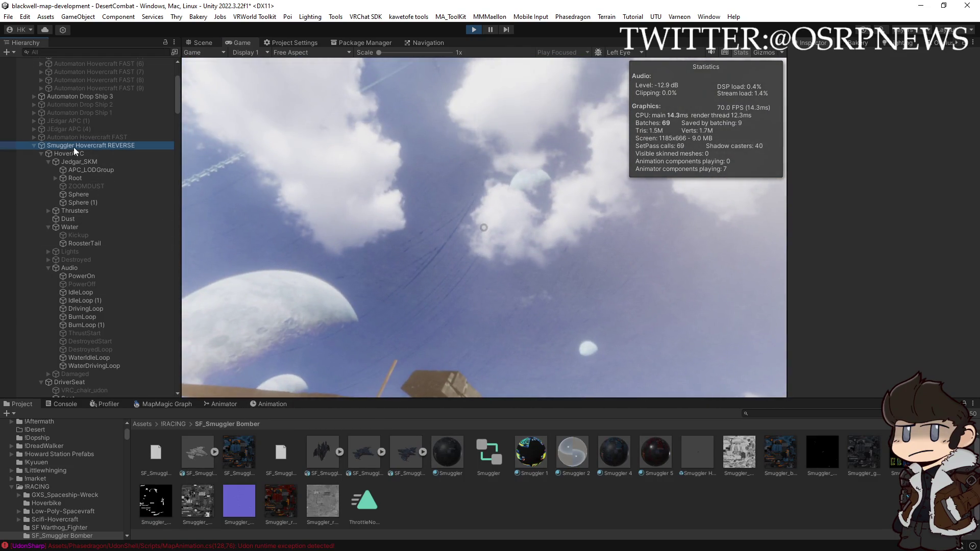
{"action": "left_click", "coordinate": [271, 404]}
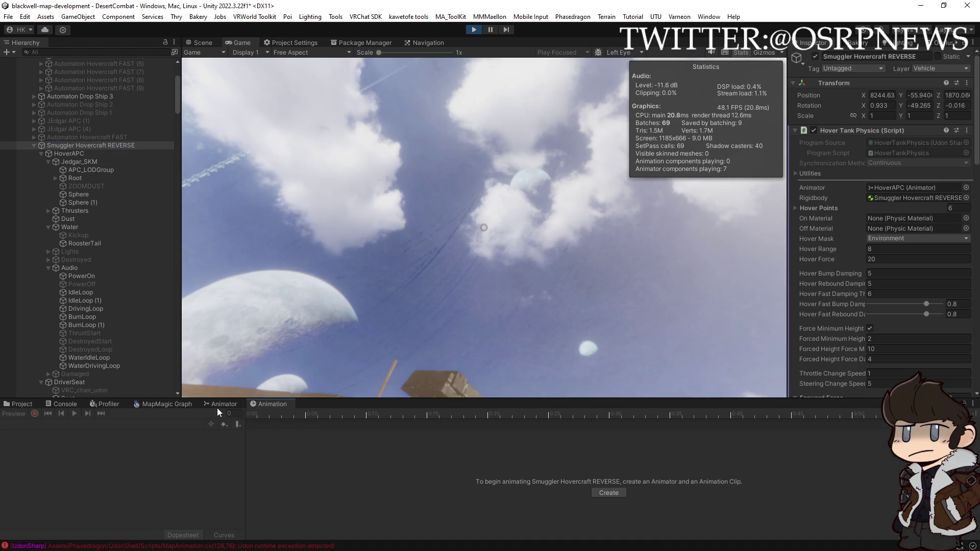
{"action": "left_click", "coordinate": [219, 406]}
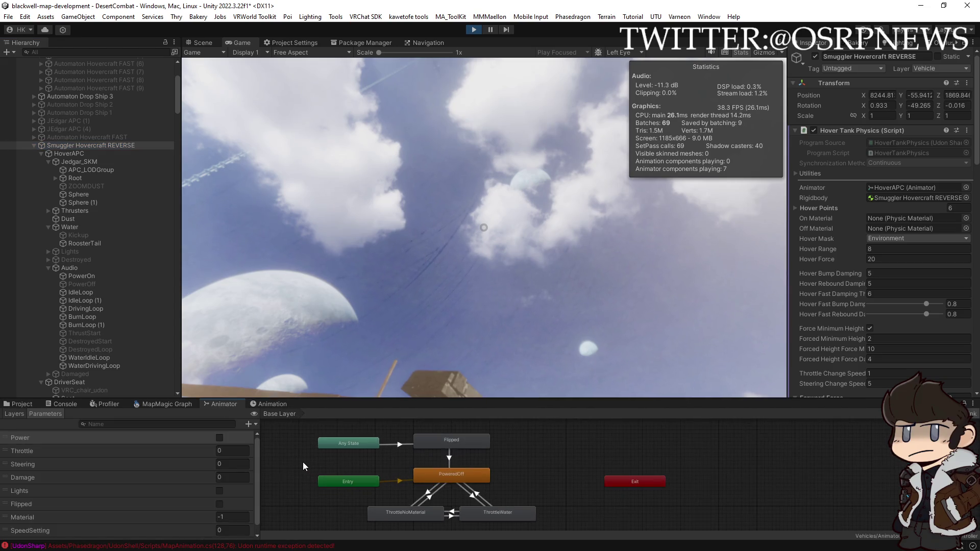
{"action": "left_click", "coordinate": [275, 406]}
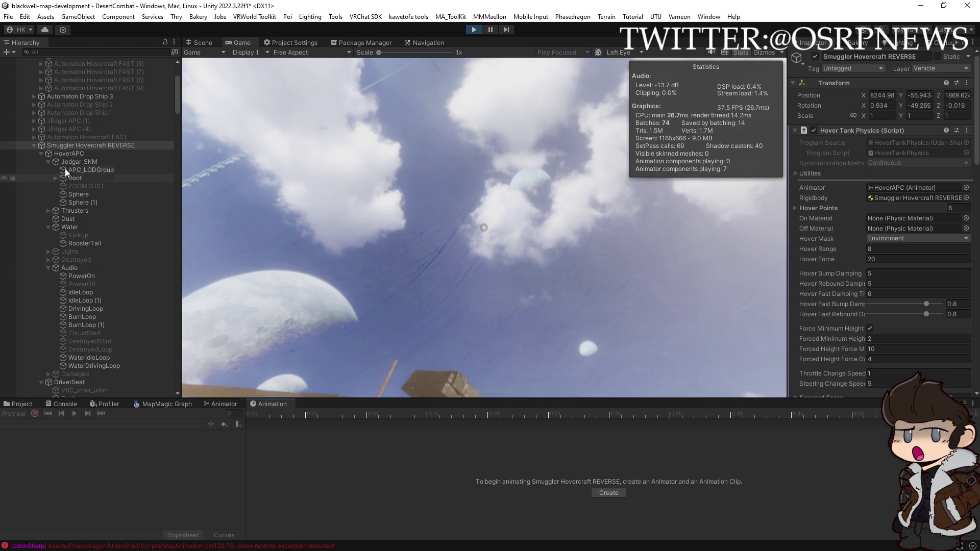
{"action": "left_click", "coordinate": [78, 159]}
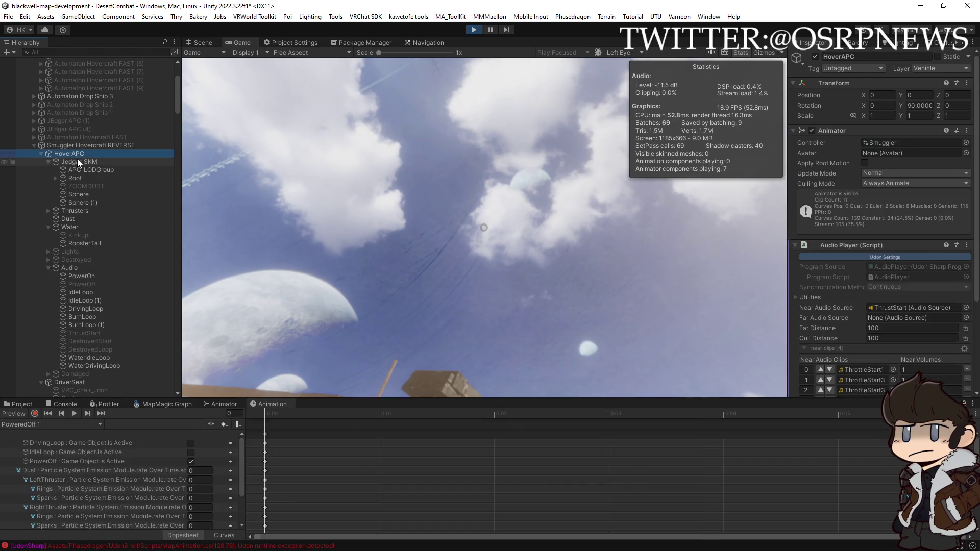
{"action": "left_click", "coordinate": [92, 425]}
{"action": "left_click", "coordinate": [77, 384]}
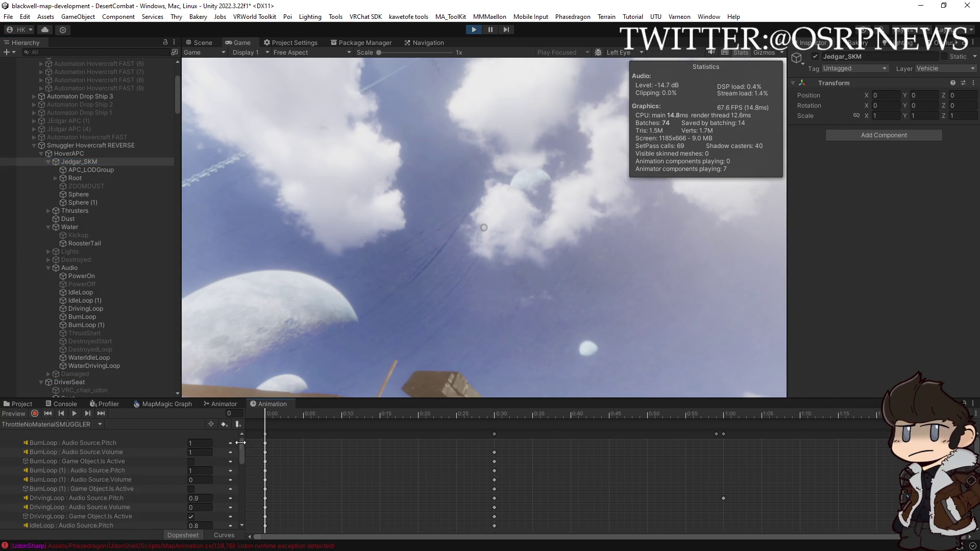
- Change the clip's IdleLoop (1) Audio Source pitch from 0.8 to 0.9
{"action": "left_click_drag", "start_coordinate": [243, 449], "coordinate": [244, 466]}
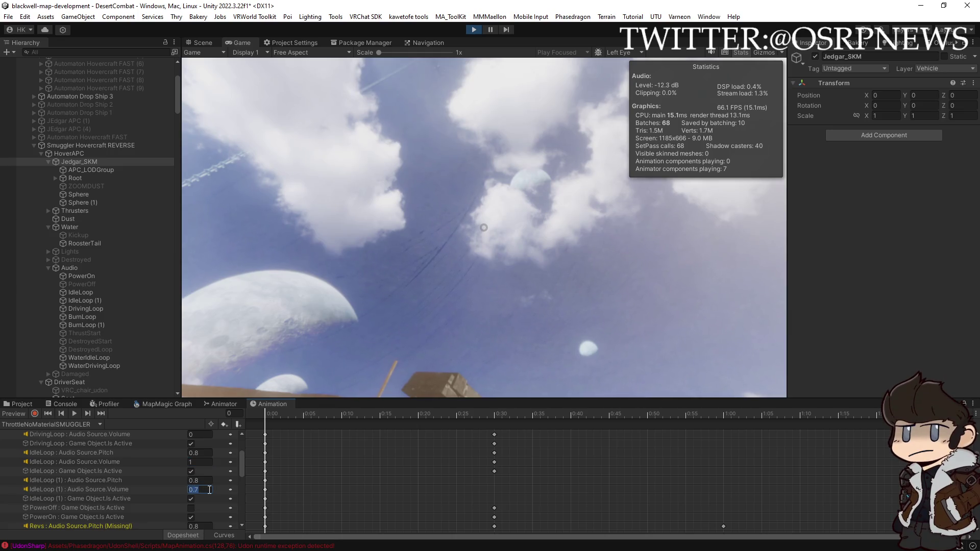
{"action": "left_click", "coordinate": [437, 326]}
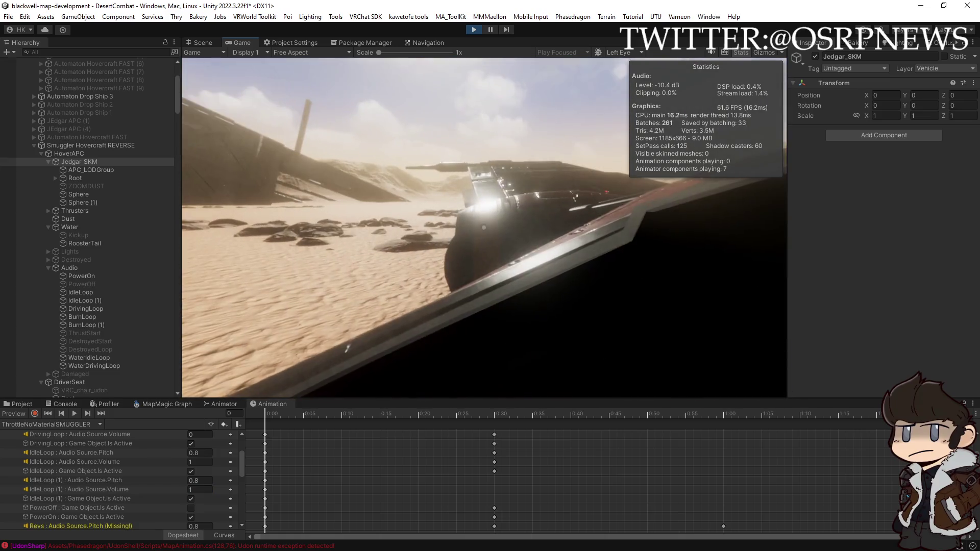
{"action": "left_click", "coordinate": [483, 228]}
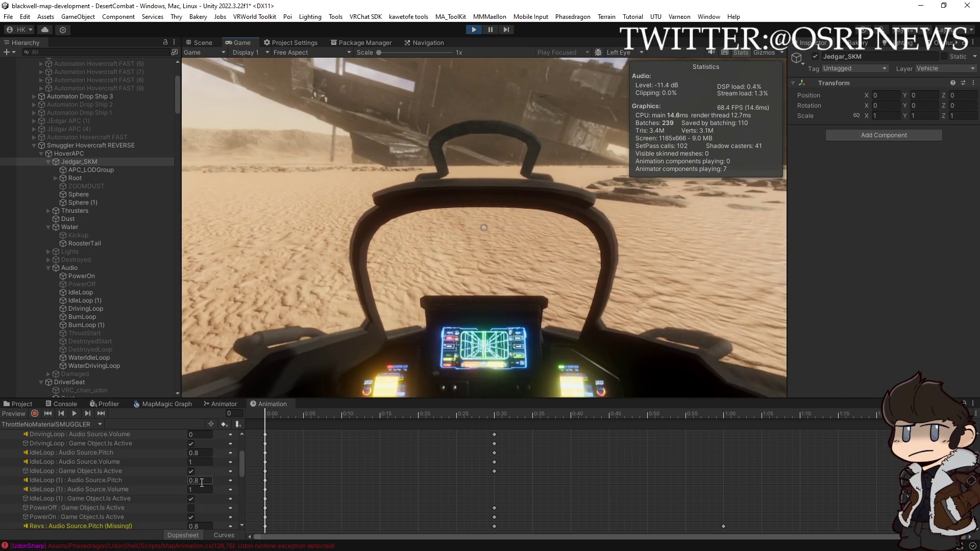
{"action": "left_click", "coordinate": [197, 481]}
{"action": "type", "text": "0.9"}
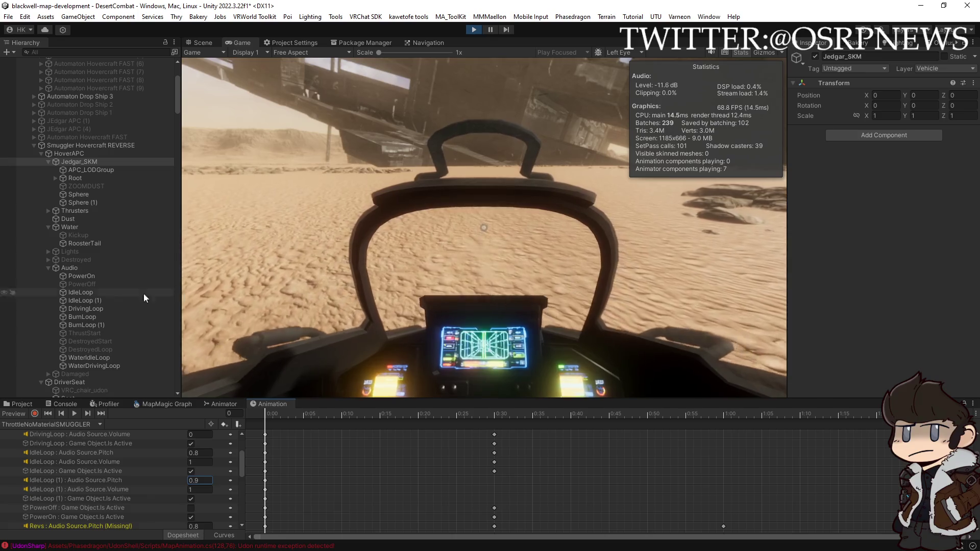
- Test-drive the hovercraft across the desert in a maximized Game view, then restore the layout
{"action": "double_click", "coordinate": [237, 43]}
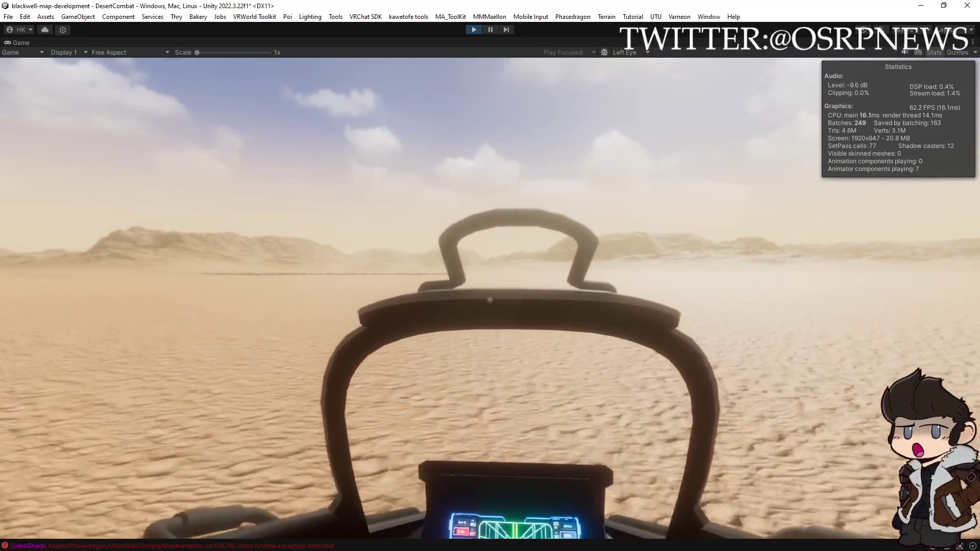
{"action": "double_click", "coordinate": [16, 41]}
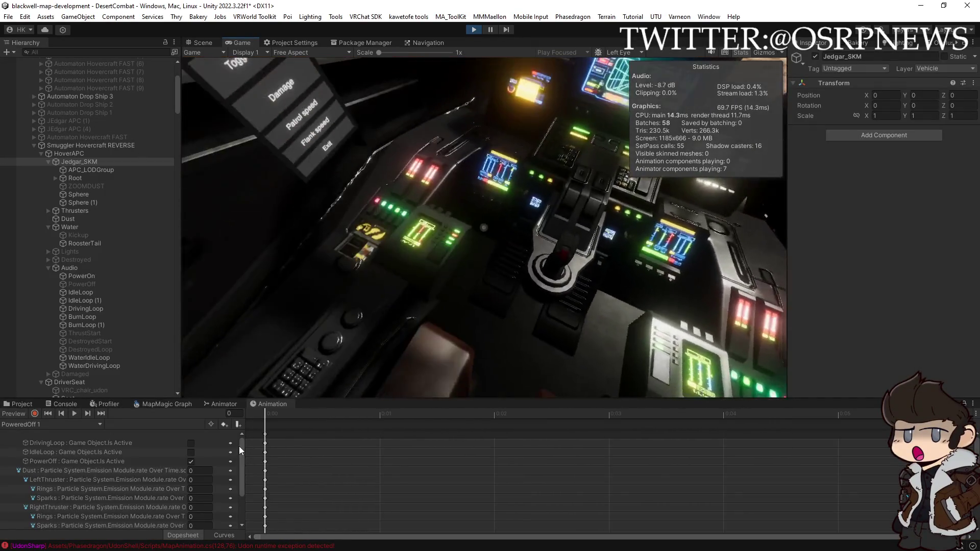
- Set DrivingLoop's Audio Source pitch to 0.8 in the ThrottleNoMaterialSMUGGLER clip
{"action": "left_click_drag", "start_coordinate": [240, 446], "coordinate": [240, 467]}
{"action": "scroll", "coordinate": [240, 468], "scroll_direction": "up", "scroll_amount": 3}
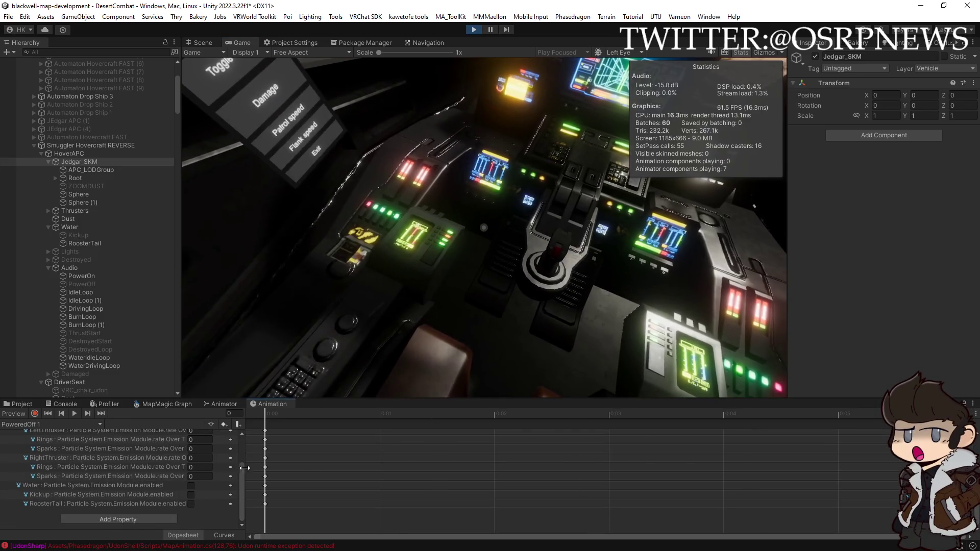
{"action": "left_click", "coordinate": [94, 425]}
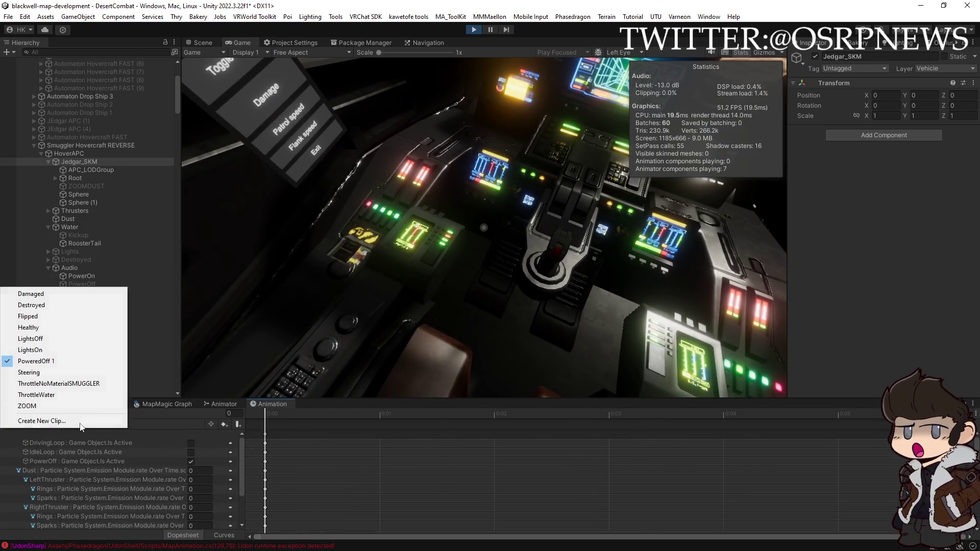
{"action": "left_click", "coordinate": [61, 385]}
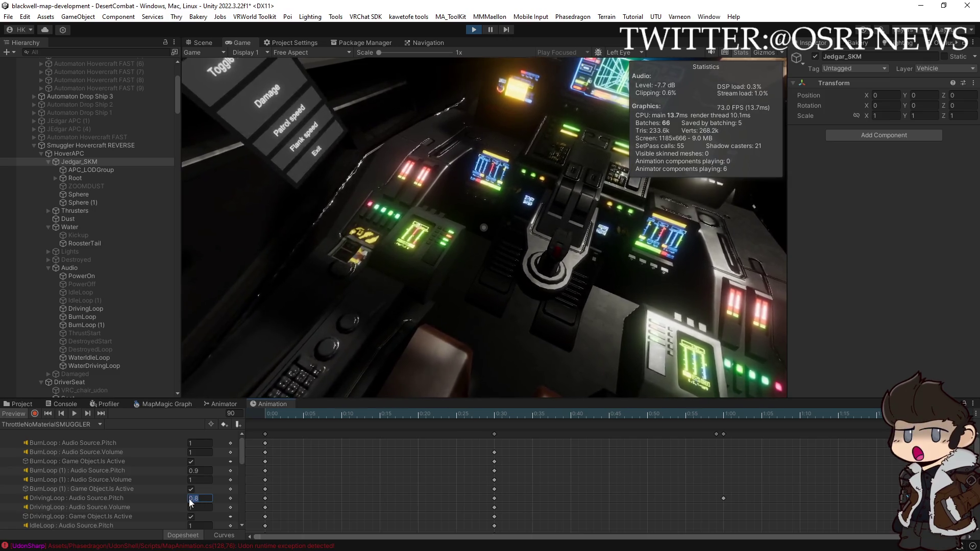
{"action": "double_click", "coordinate": [199, 499]}
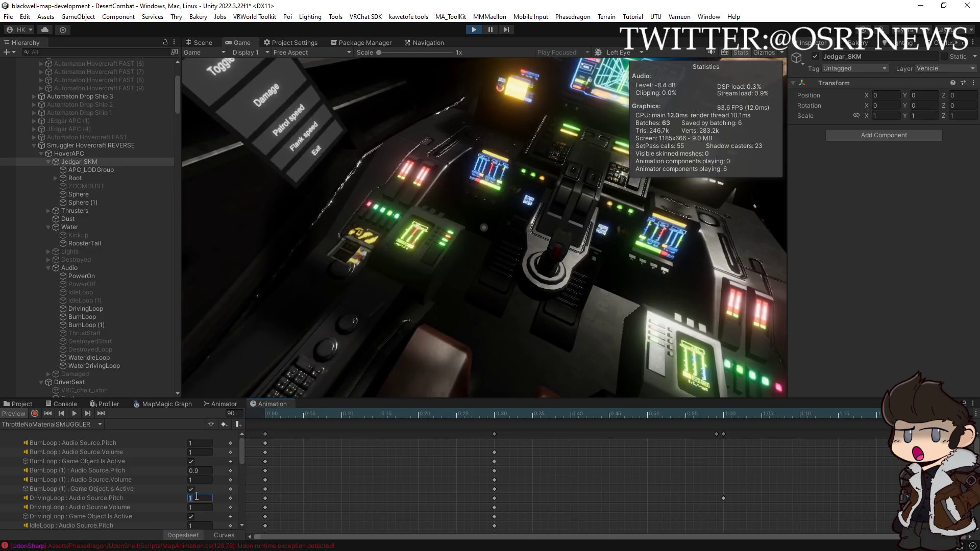
{"action": "type", "text": "0.8"}
{"action": "key", "text": "Return"}
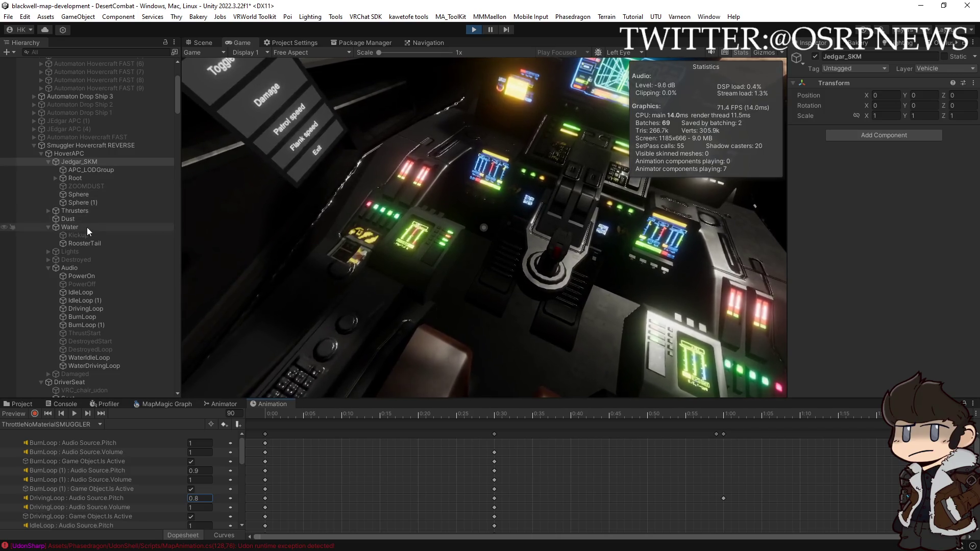
- Inspect the BurnLoop and BurnLoop (1) objects, then bring up the desert Scene view
{"action": "left_click", "coordinate": [88, 314]}
{"action": "left_click", "coordinate": [86, 325], "text": "ctrl"}
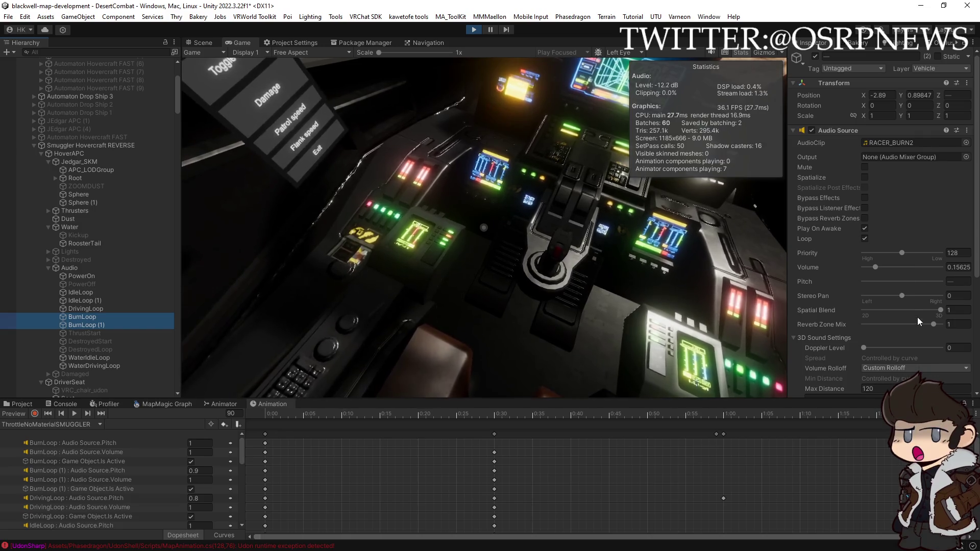
{"action": "scroll", "coordinate": [898, 332], "scroll_direction": "down", "scroll_amount": 6}
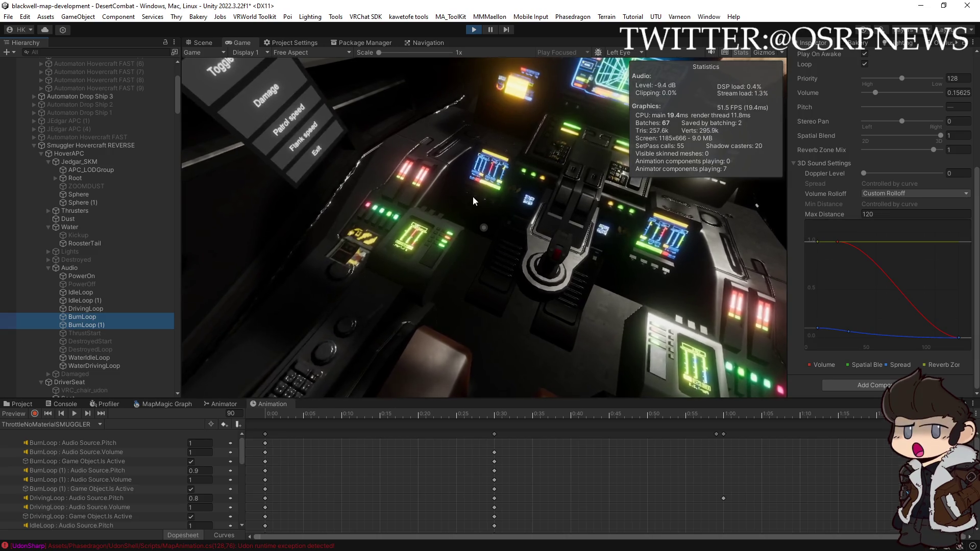
{"action": "left_click", "coordinate": [87, 316]}
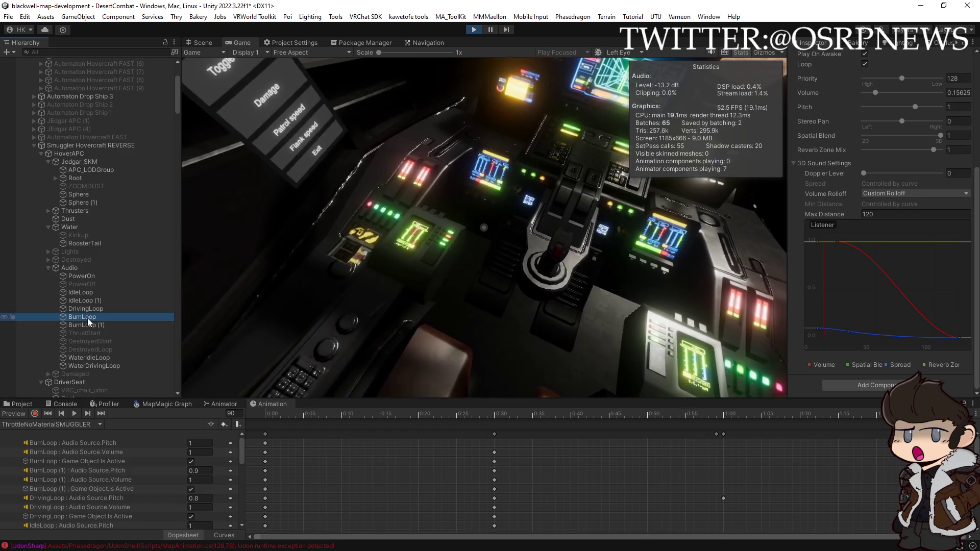
{"action": "left_click", "coordinate": [87, 318], "text": "ctrl"}
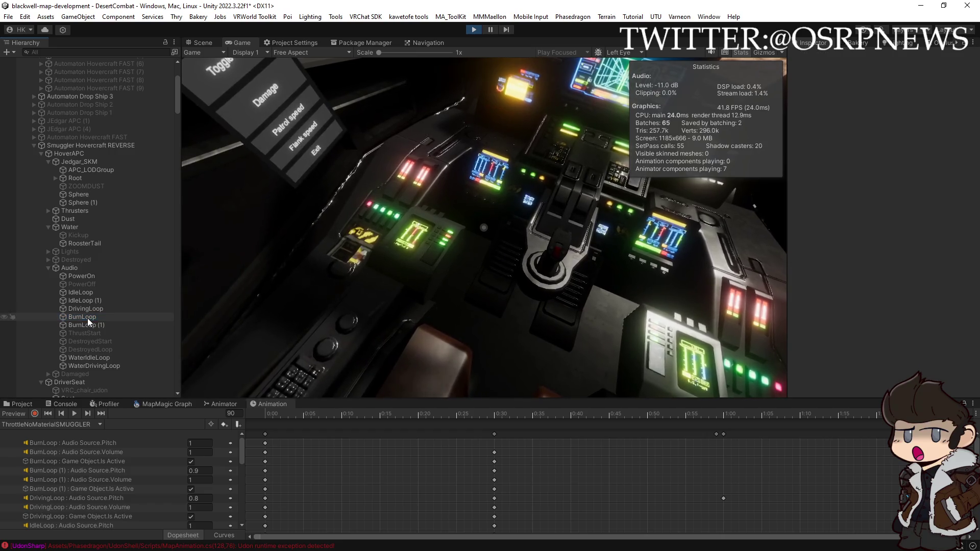
{"action": "left_click", "coordinate": [201, 41]}
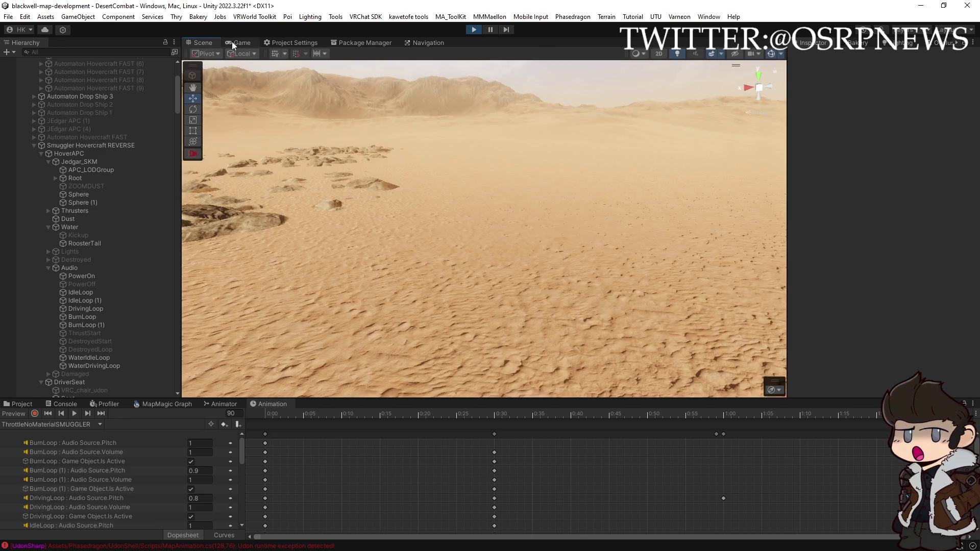
- Play-test the hovercraft cockpit over the desert in a maximized Game view, then restore the layout
{"action": "left_click", "coordinate": [233, 41]}
{"action": "double_click", "coordinate": [232, 41]}
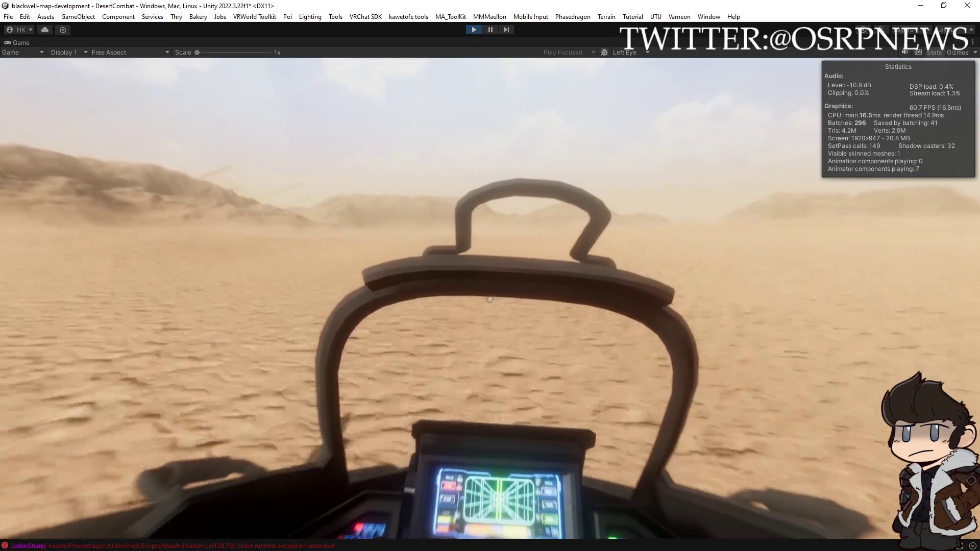
{"action": "key", "text": "Escape"}
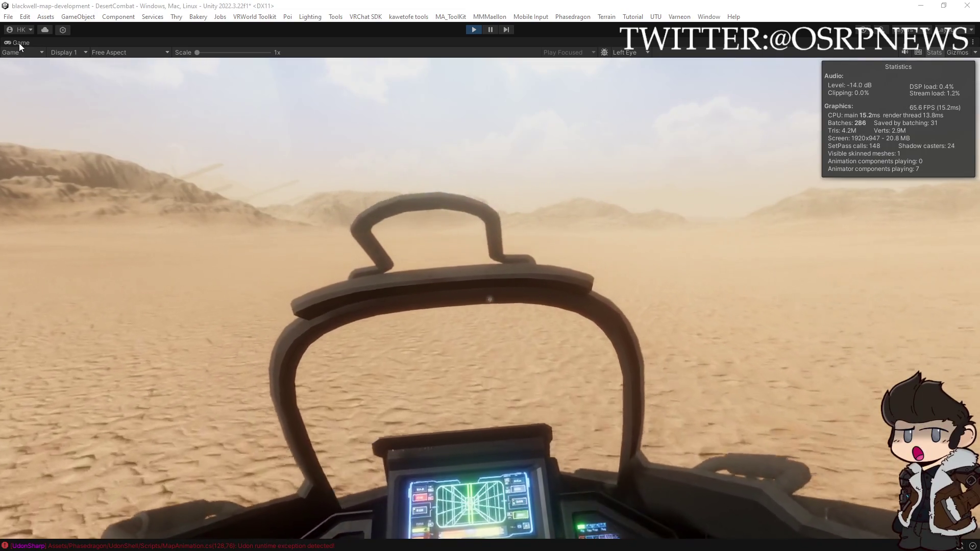
{"action": "double_click", "coordinate": [19, 43]}
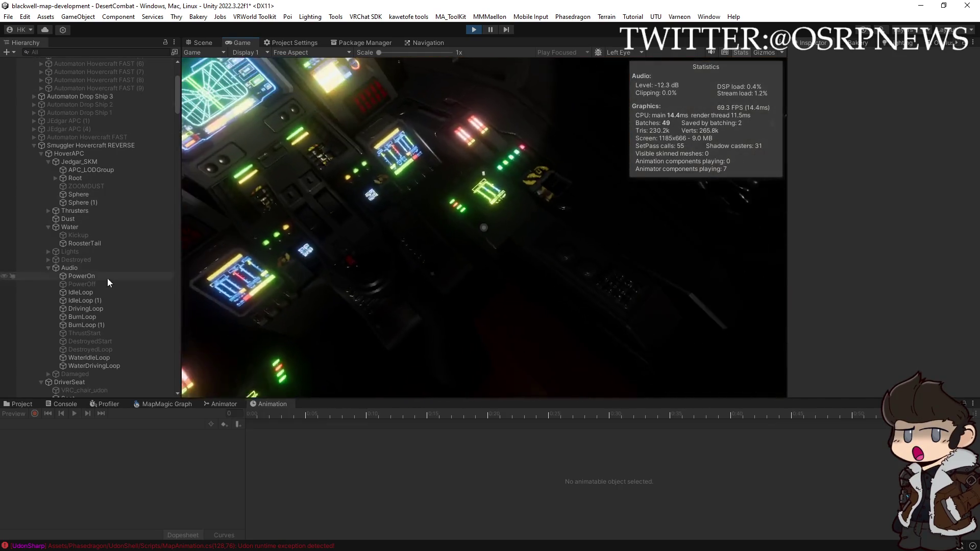
- Select BurnLoop and BurnLoop (1) and show their audio clip in the Project browser
{"action": "left_click", "coordinate": [87, 317]}
{"action": "left_click", "coordinate": [85, 326], "text": "shift"}
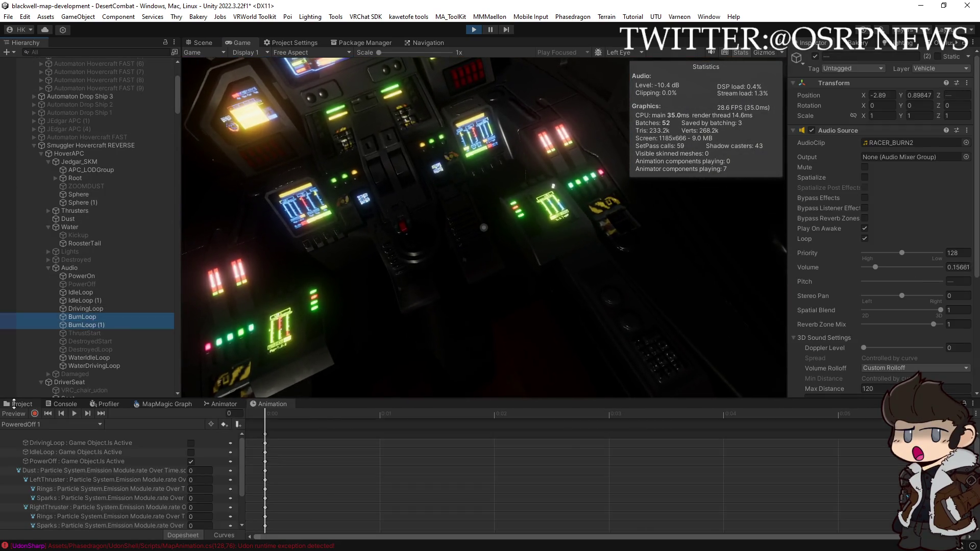
{"action": "left_click", "coordinate": [886, 143]}
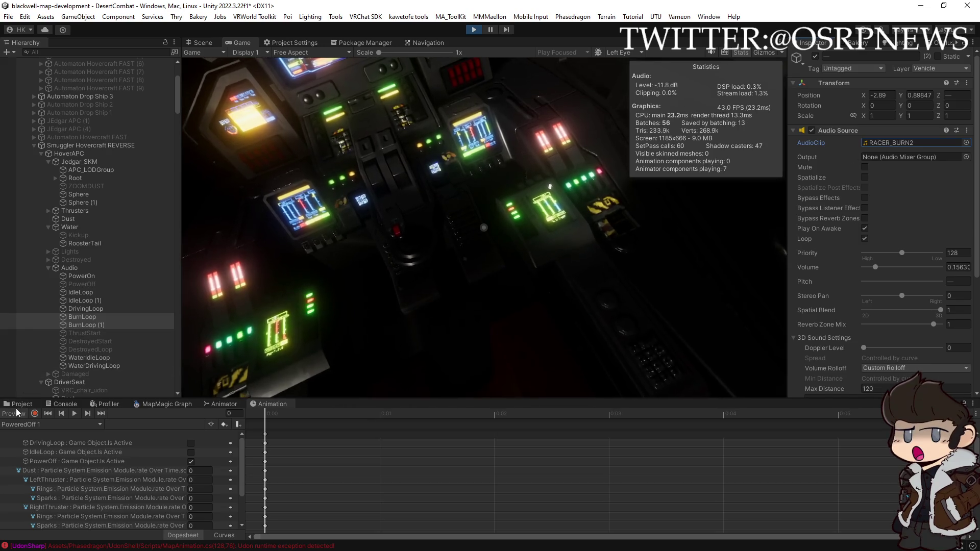
{"action": "key", "text": "ctrl+5"}
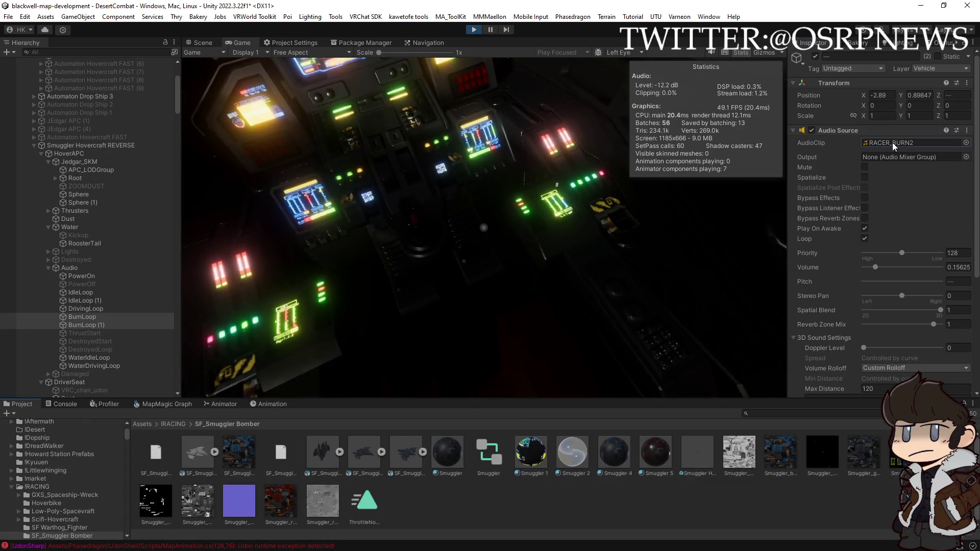
- Locate the RACER_BURN2 clip, then load ThrottleNoMaterialSMUGGLER and move the playhead to frame 30
{"action": "left_click", "coordinate": [892, 143]}
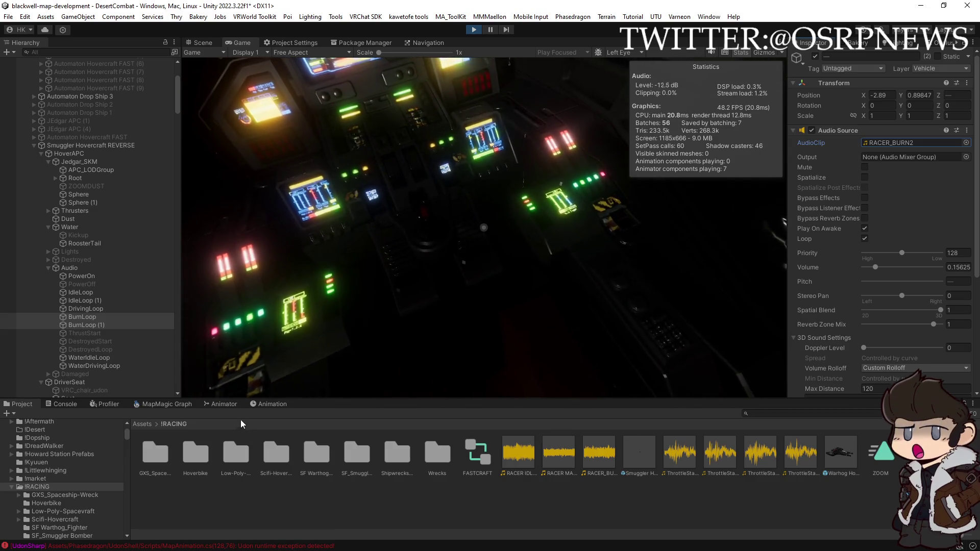
{"action": "left_click", "coordinate": [264, 404]}
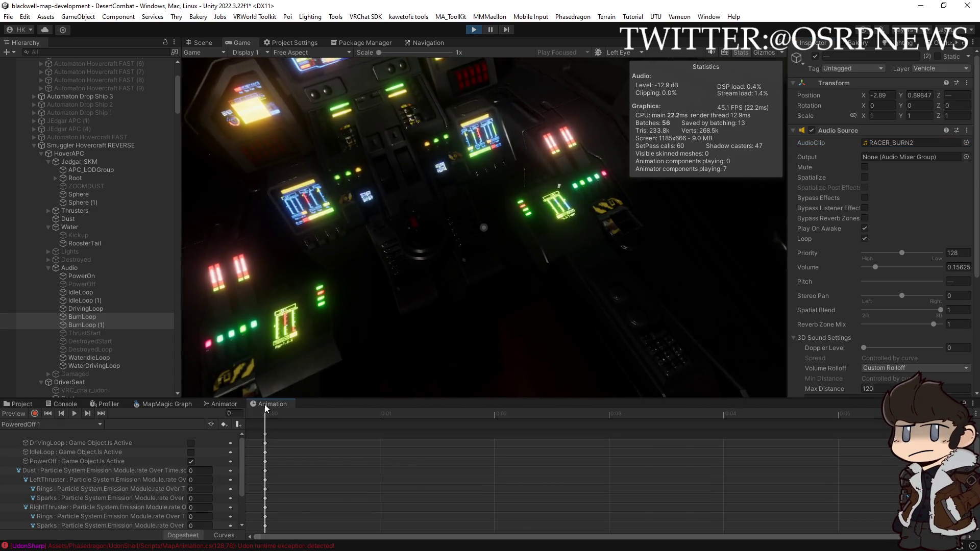
{"action": "left_click", "coordinate": [81, 424]}
{"action": "left_click", "coordinate": [61, 384]}
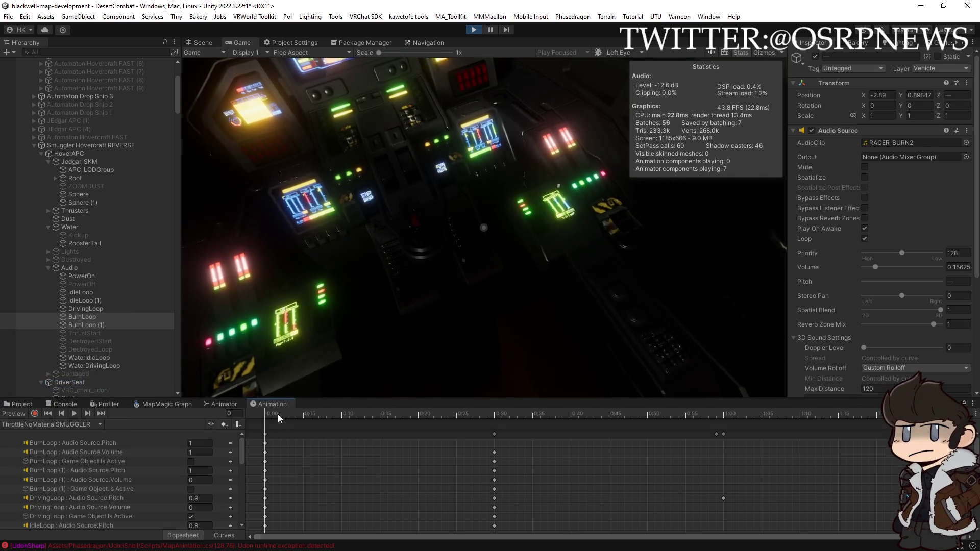
{"action": "mouse_move", "coordinate": [278, 414]}
{"action": "left_mouse_down"}
{"action": "mouse_move", "coordinate": [439, 416]}
{"action": "mouse_move", "coordinate": [265, 418]}
{"action": "mouse_move", "coordinate": [547, 416]}
{"action": "left_mouse_up"}
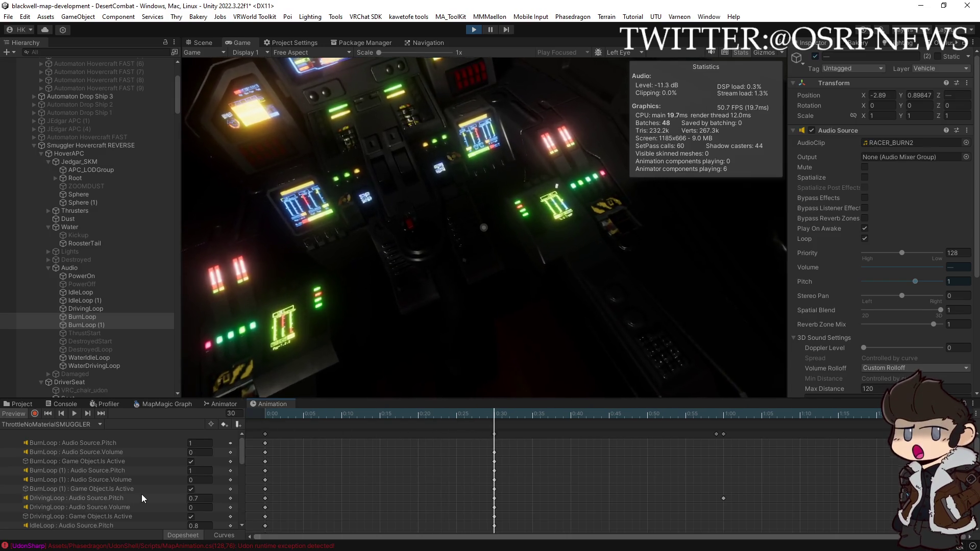
- Record an IdleLoop (1) volume key of 0.7, then turn off Record and Preview
{"action": "scroll", "coordinate": [141, 494], "scroll_direction": "down", "scroll_amount": 3}
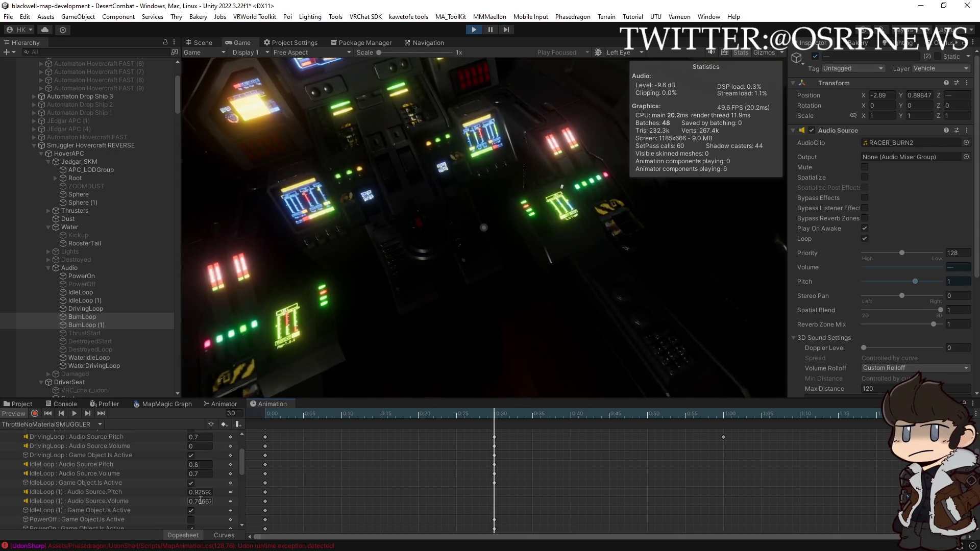
{"action": "left_click", "coordinate": [35, 414]}
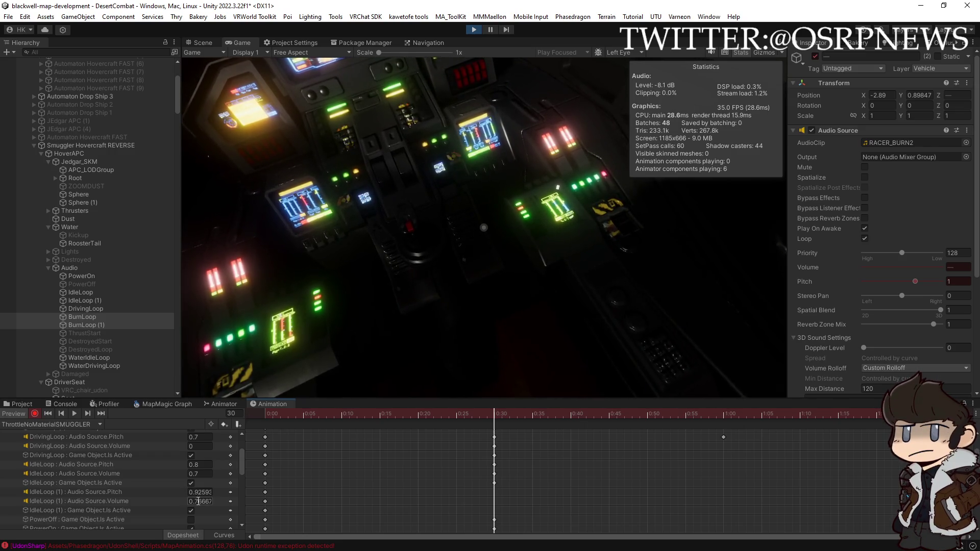
{"action": "left_click", "coordinate": [197, 501]}
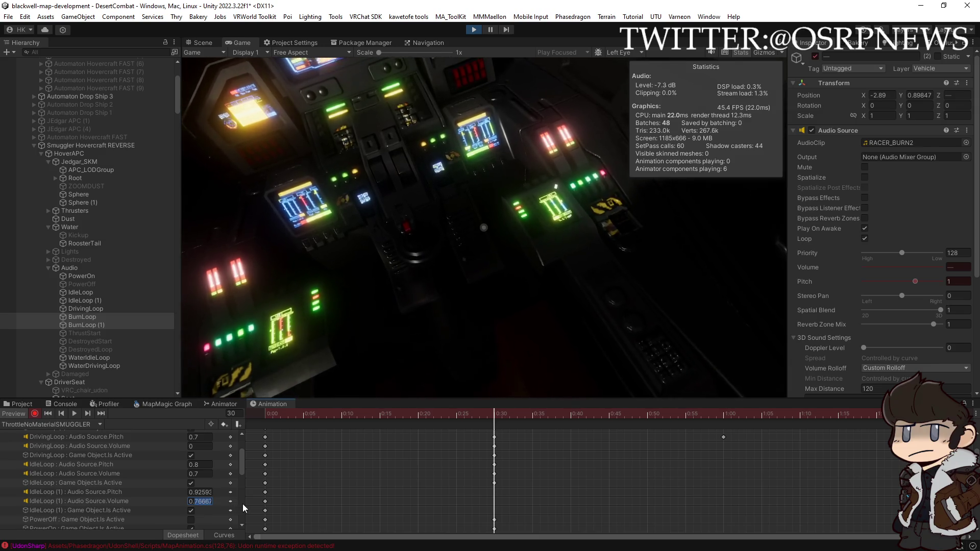
{"action": "type", "text": "0.7"}
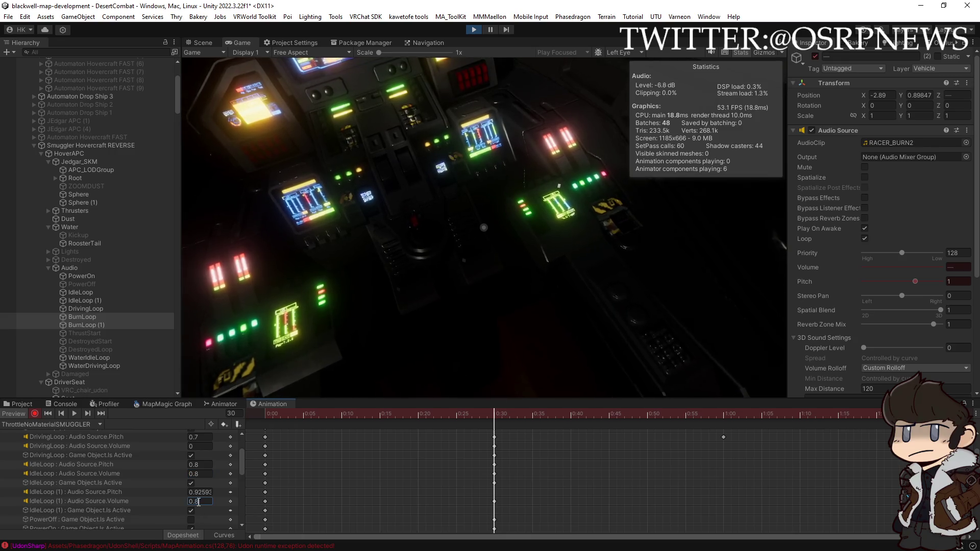
{"action": "left_click_drag", "start_coordinate": [528, 409], "coordinate": [791, 430]}
{"action": "left_click_drag", "start_coordinate": [854, 435], "coordinate": [952, 435]}
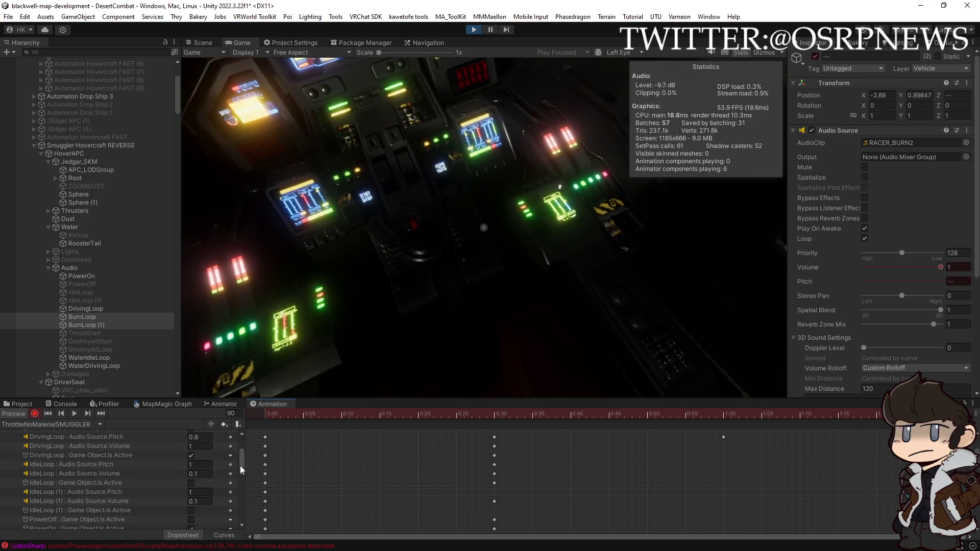
{"action": "left_click_drag", "start_coordinate": [242, 464], "coordinate": [243, 452]}
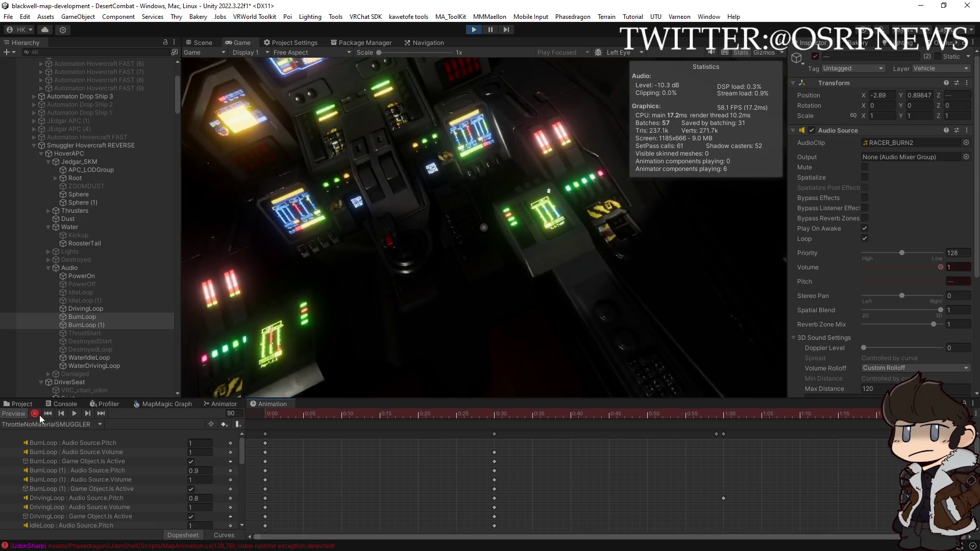
{"action": "left_click", "coordinate": [21, 416]}
{"action": "left_click", "coordinate": [21, 415]}
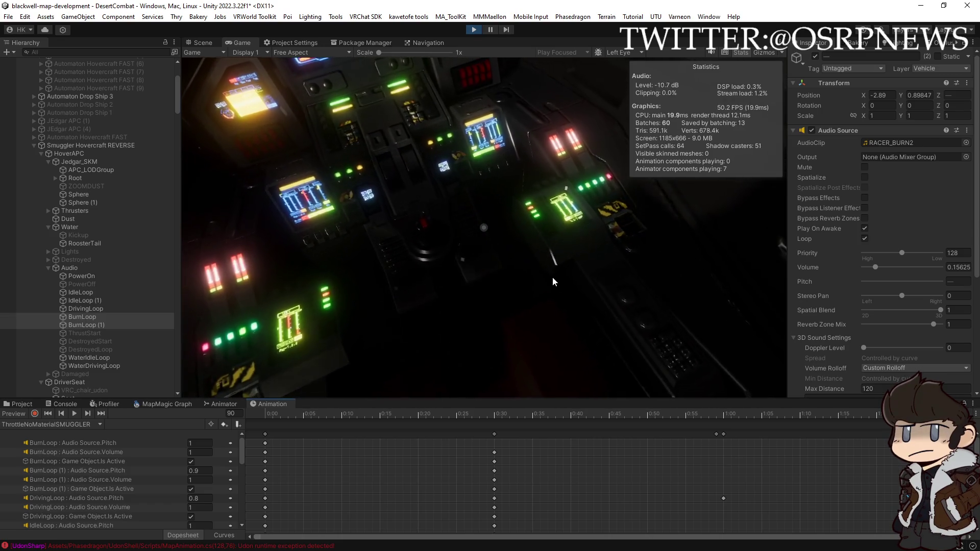
- Look through the Transform and Audio Source component option menus without choosing anything
{"action": "right_click", "coordinate": [838, 83]}
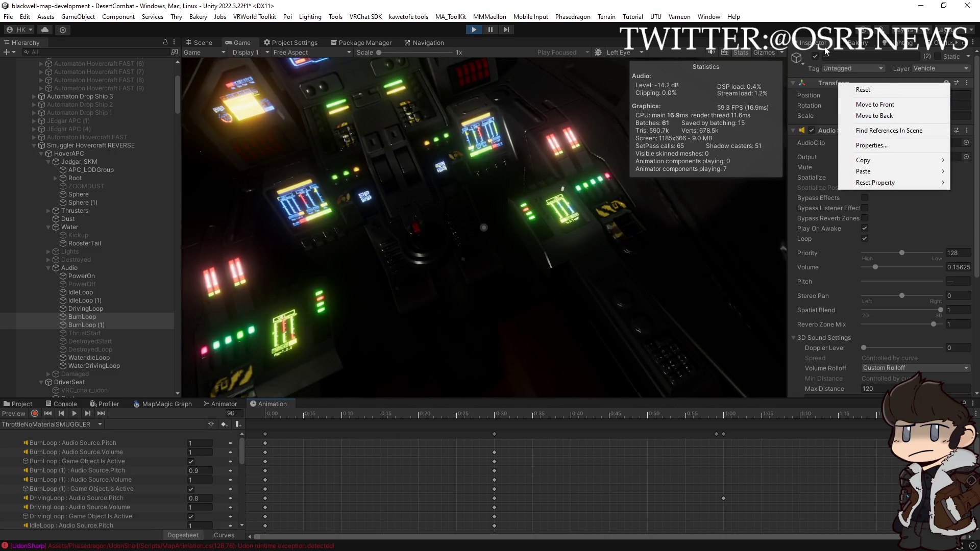
{"action": "mouse_move", "coordinate": [873, 162]}
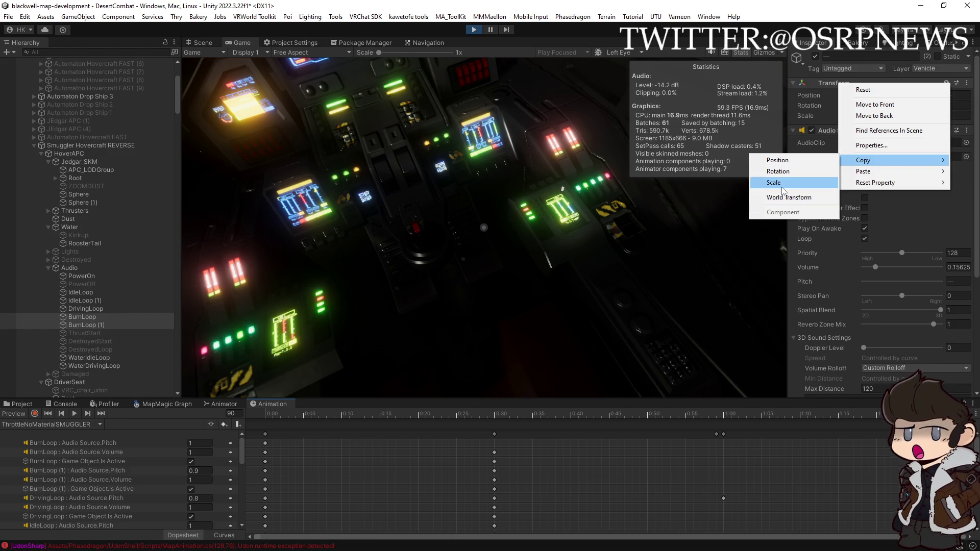
{"action": "left_click", "coordinate": [829, 130]}
{"action": "left_click", "coordinate": [832, 130]}
{"action": "right_click", "coordinate": [840, 130]}
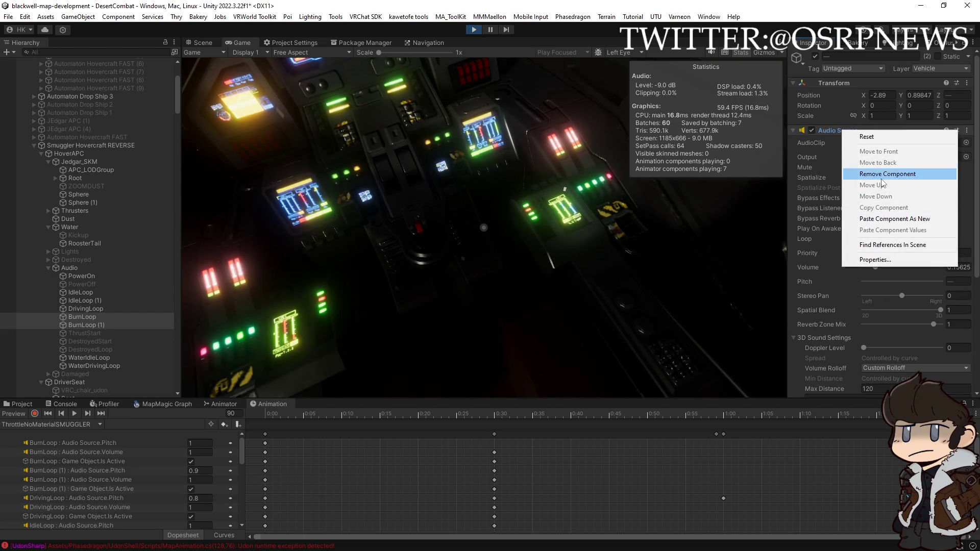
{"action": "right_click", "coordinate": [835, 131]}
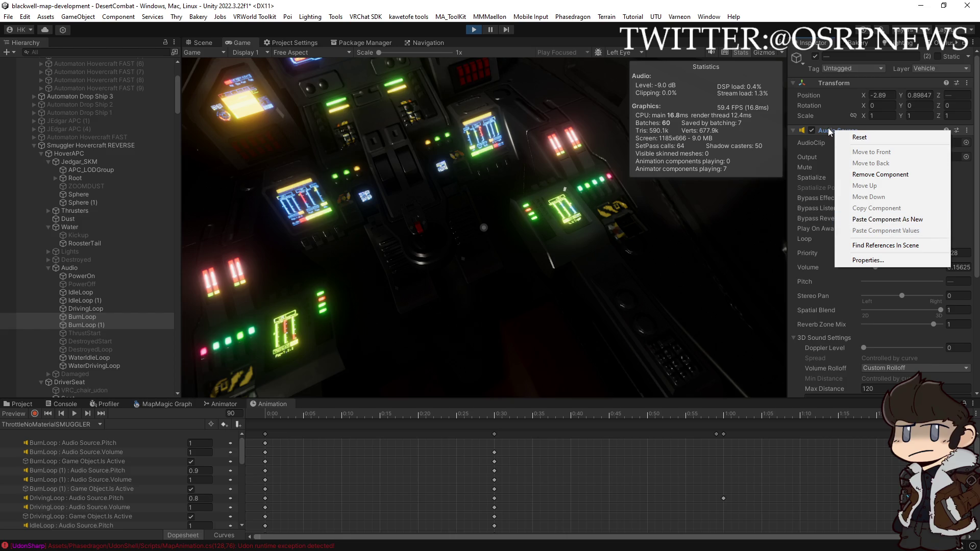
{"action": "left_click", "coordinate": [832, 129]}
{"action": "left_click", "coordinate": [831, 129]}
{"action": "scroll", "coordinate": [869, 211], "scroll_direction": "down", "scroll_amount": 5}
{"action": "scroll", "coordinate": [868, 224], "scroll_direction": "up", "scroll_amount": 4}
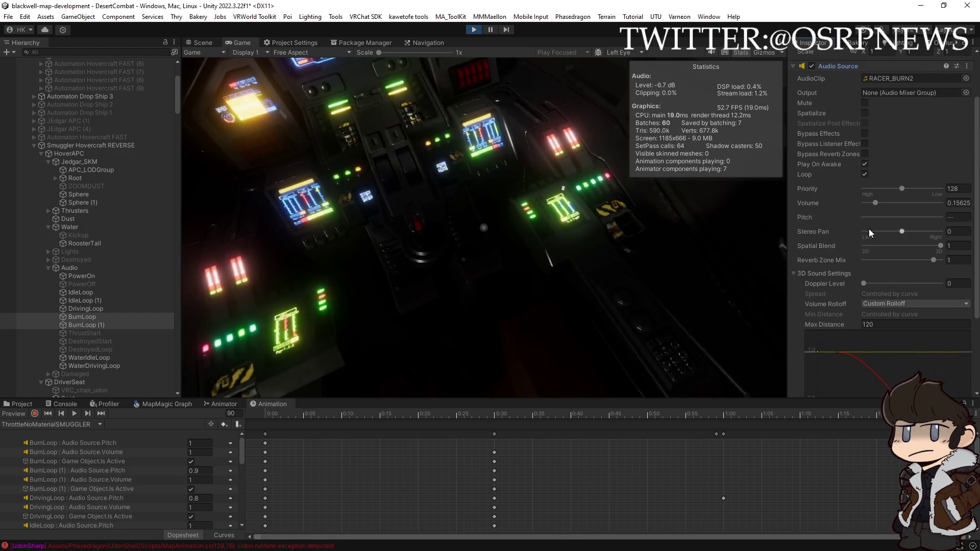
- Copy BurnLoop (1)'s Audio Source component, then deselect and resume driving in the Game view
{"action": "left_click", "coordinate": [81, 321]}
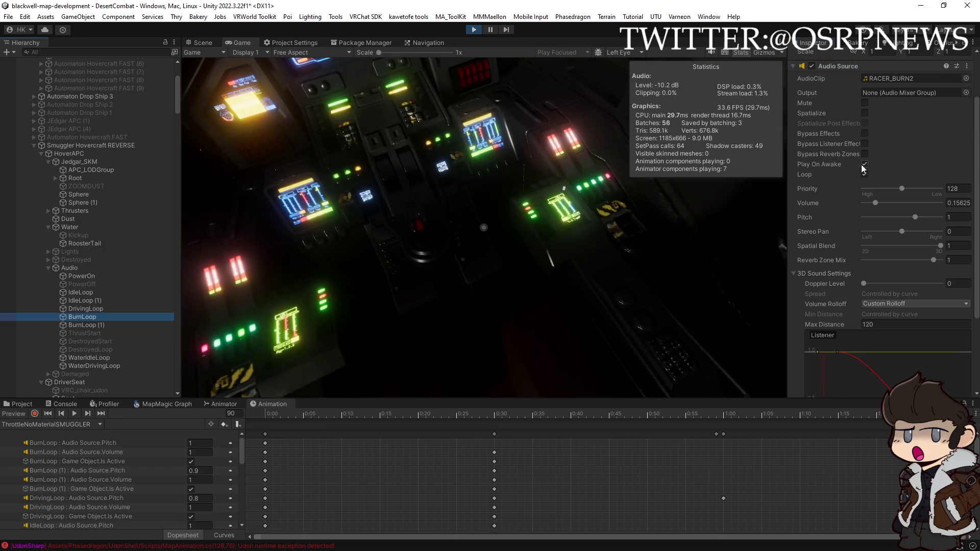
{"action": "left_click", "coordinate": [88, 326]}
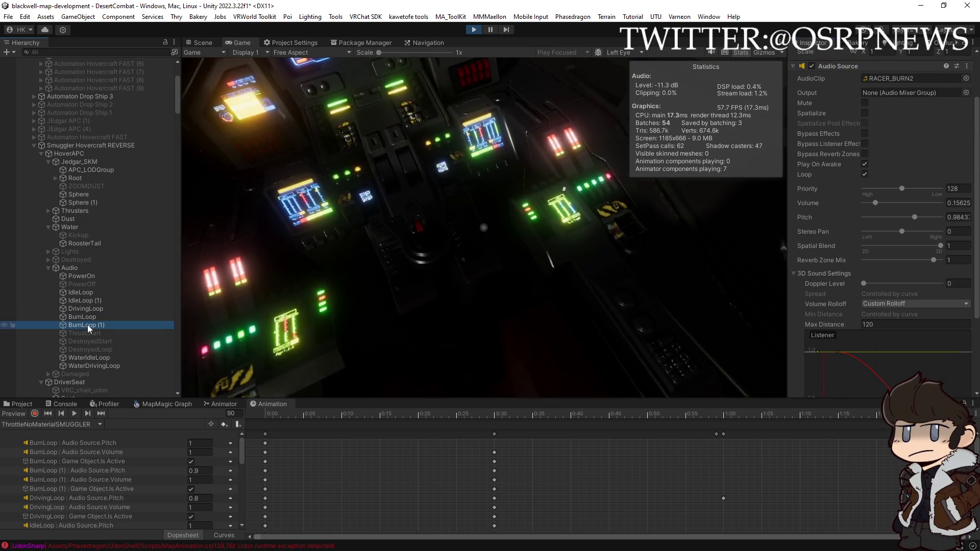
{"action": "right_click", "coordinate": [837, 67]}
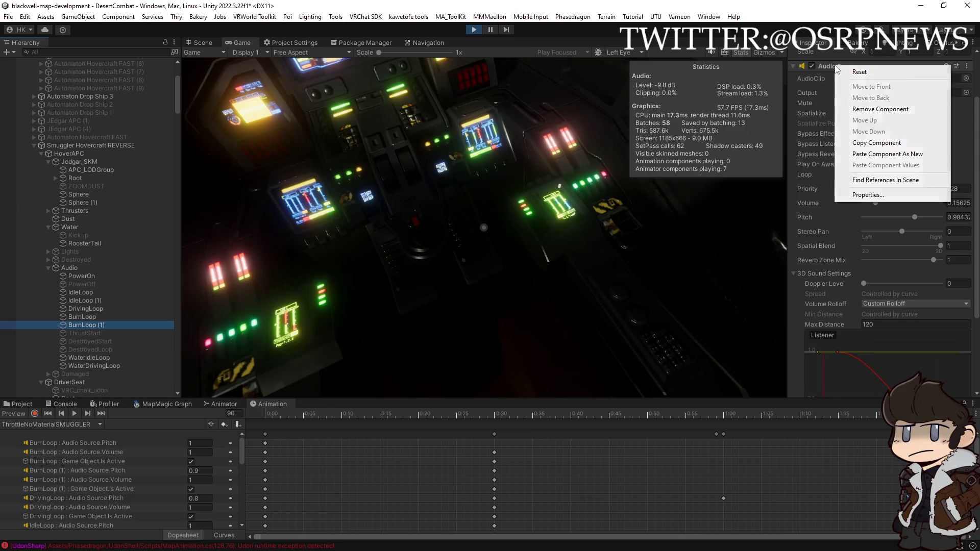
{"action": "left_click", "coordinate": [884, 144]}
{"action": "scroll", "coordinate": [847, 222], "scroll_direction": "down", "scroll_amount": 5}
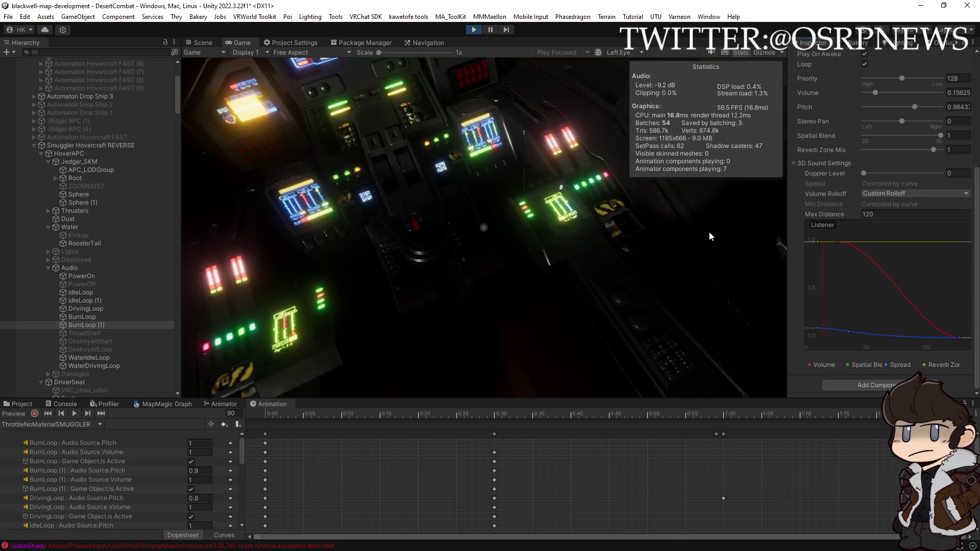
{"action": "left_click", "coordinate": [74, 326], "text": "ctrl"}
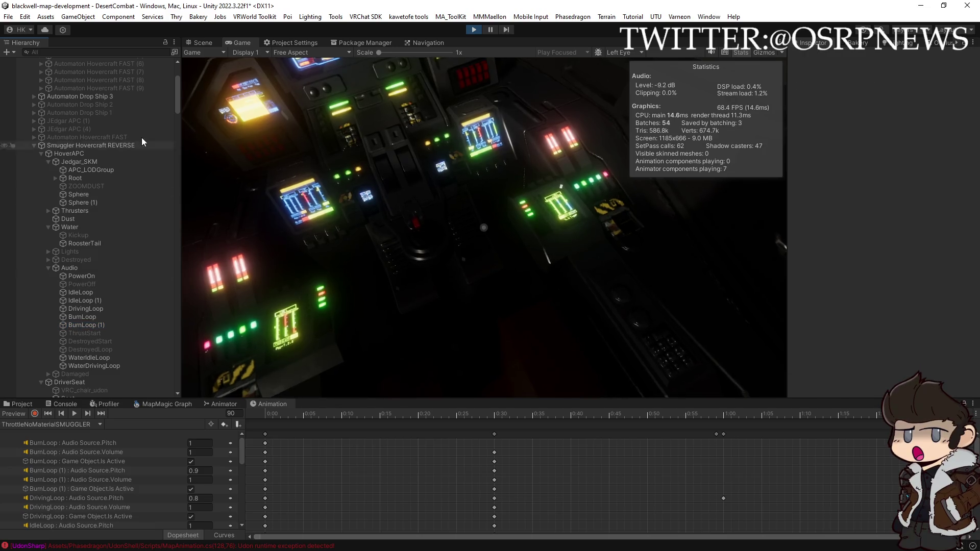
{"action": "left_click", "coordinate": [325, 109]}
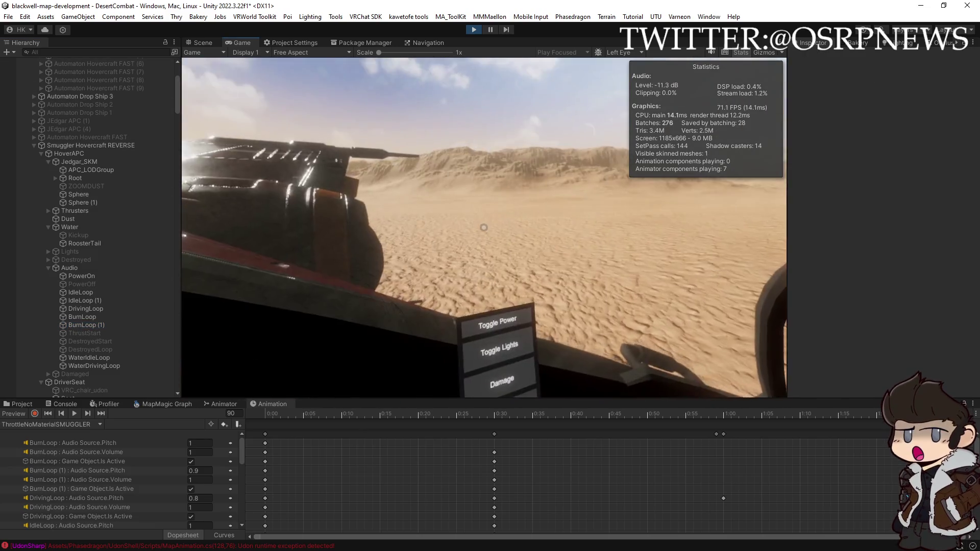
- Release the game cursor and stop Play mode
{"action": "key", "text": "Escape"}
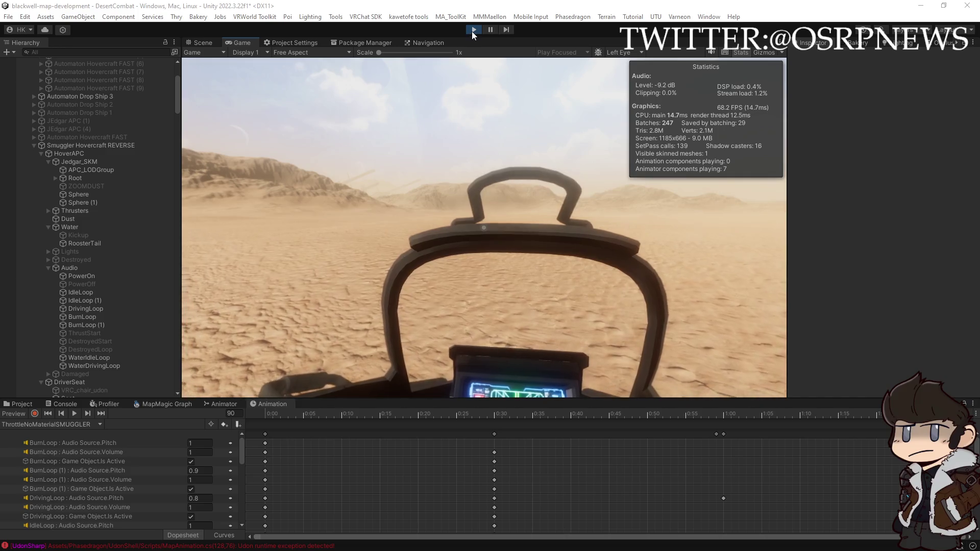
{"action": "left_click", "coordinate": [472, 31]}
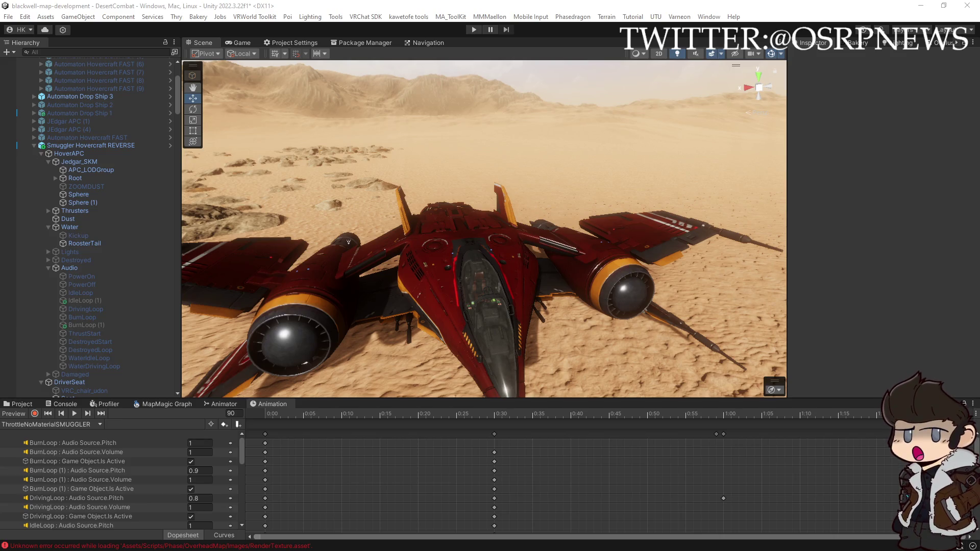
- Select Smuggler Hovercraft REVERSE plus both Warhog Hovercraft and scroll their shared physics settings (Mass 100)
{"action": "left_click", "coordinate": [129, 49]}
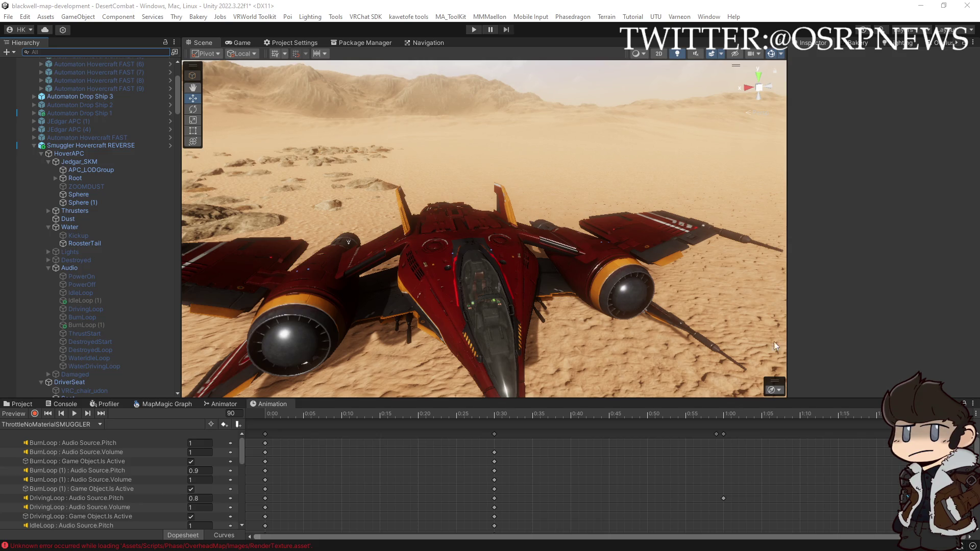
{"action": "left_click", "coordinate": [66, 146]}
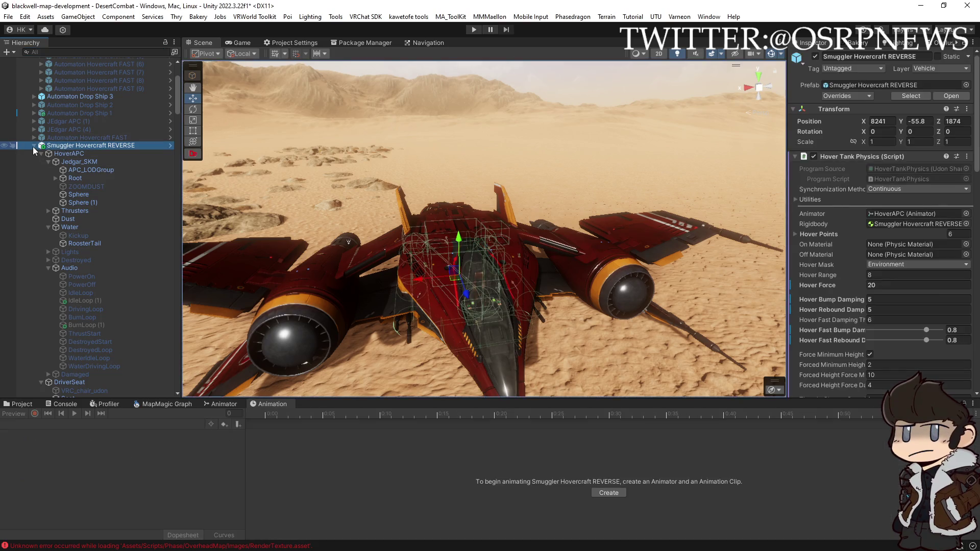
{"action": "left_click", "coordinate": [33, 146]}
{"action": "left_click", "coordinate": [62, 162], "text": "shift"}
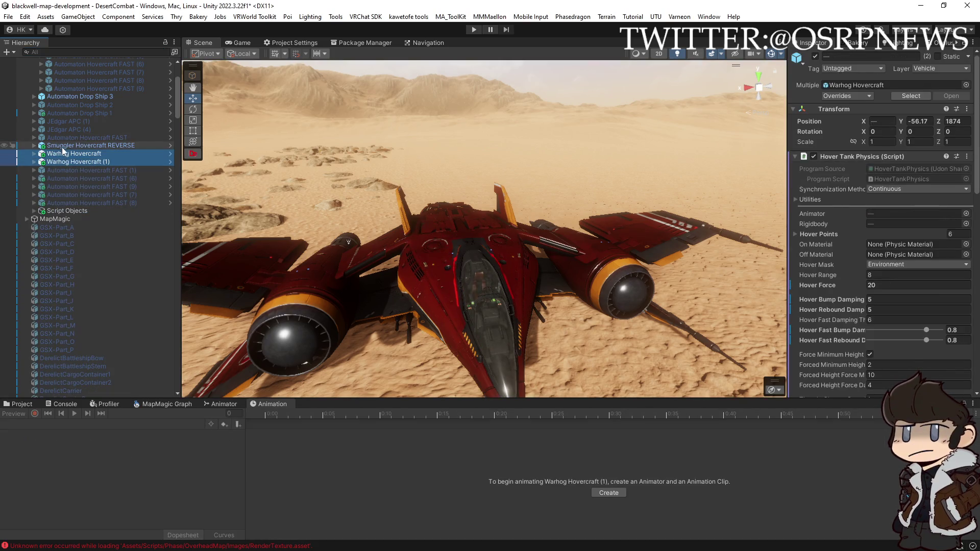
{"action": "scroll", "coordinate": [895, 320], "scroll_direction": "down", "scroll_amount": 15}
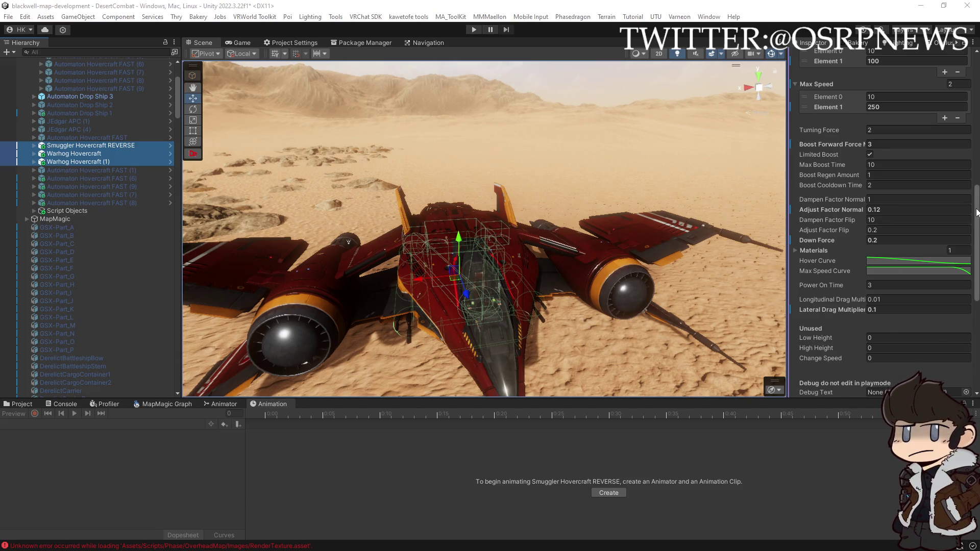
{"action": "scroll", "coordinate": [974, 208], "scroll_direction": "down", "scroll_amount": 10}
{"action": "scroll", "coordinate": [883, 219], "scroll_direction": "up", "scroll_amount": 10}
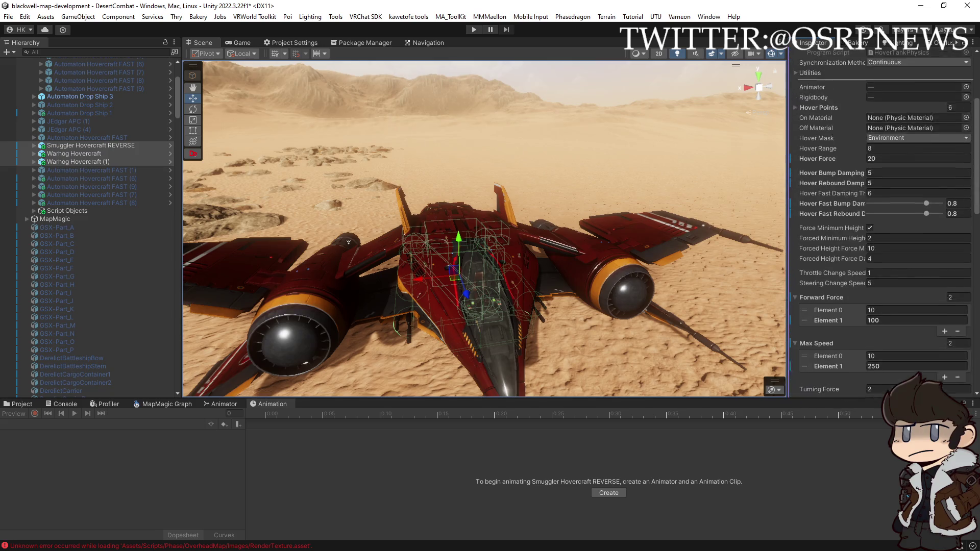
{"action": "scroll", "coordinate": [883, 220], "scroll_direction": "down", "scroll_amount": 9}
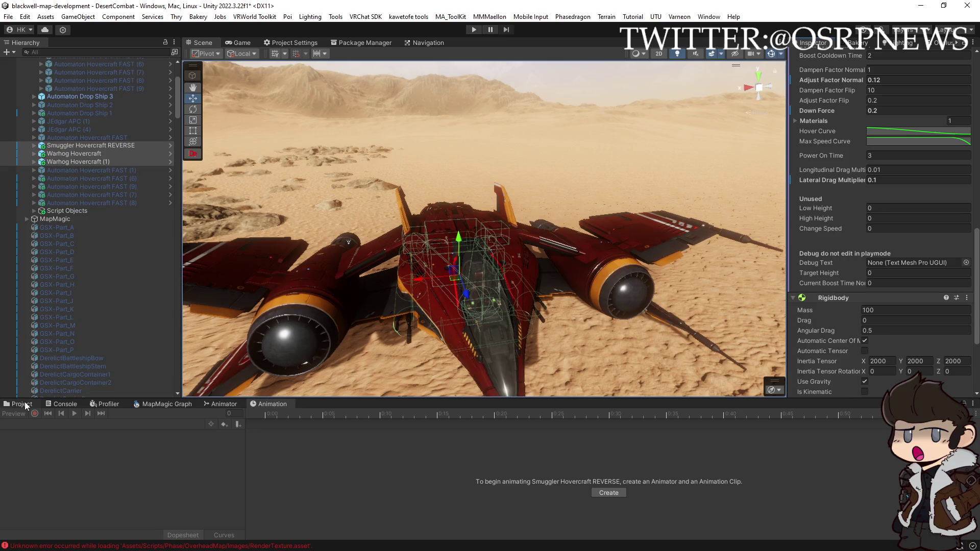
{"action": "left_click_drag", "start_coordinate": [306, 278], "coordinate": [273, 274]}
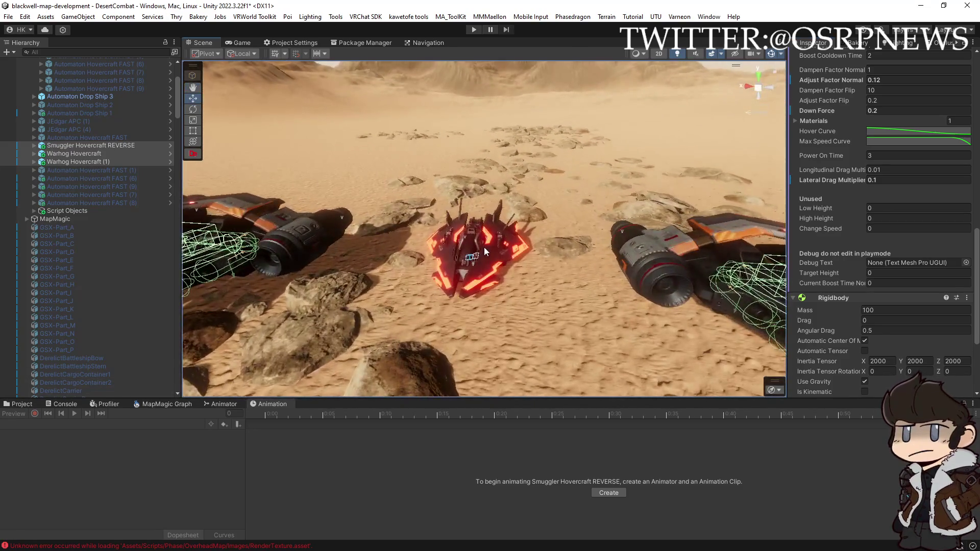
- Select the crashed red hovercraft's ExtendedHoverDrivingControls object
{"action": "left_click", "coordinate": [485, 248]}
{"action": "scroll", "coordinate": [96, 326], "scroll_direction": "down", "scroll_amount": 5}
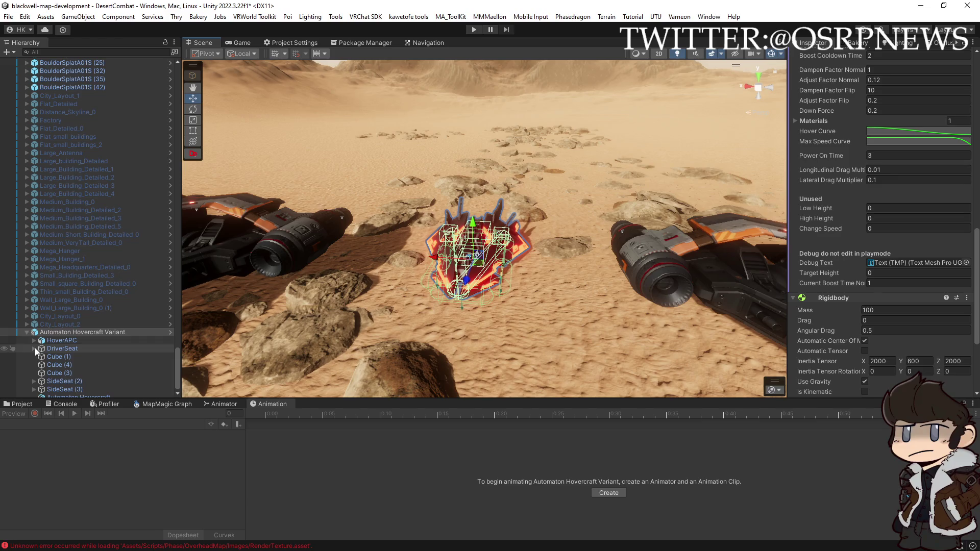
{"action": "left_click", "coordinate": [78, 336]}
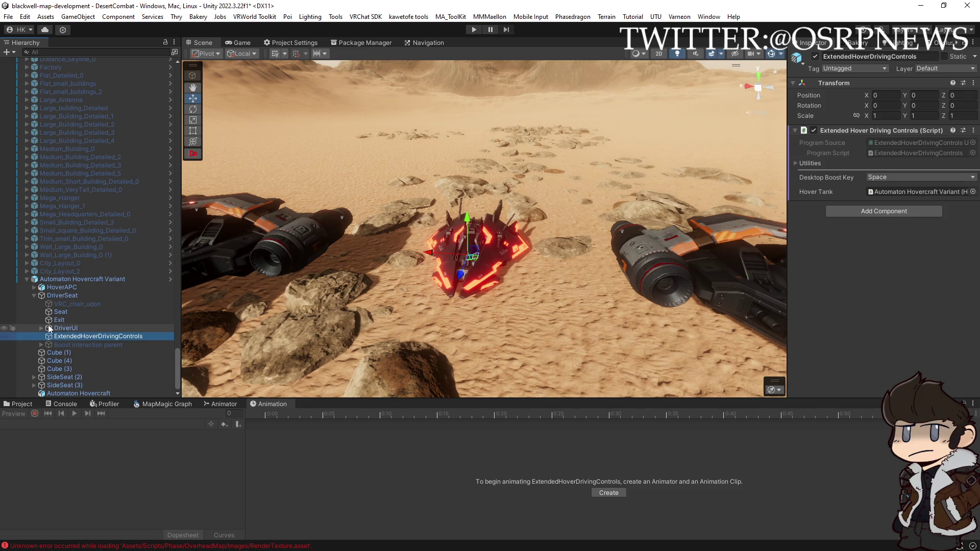
- Delete the duplicate Warhog Hovercraft (1), the right-hand vehicle
{"action": "scroll", "coordinate": [76, 301], "scroll_direction": "up", "scroll_amount": 3}
{"action": "left_click", "coordinate": [293, 230]}
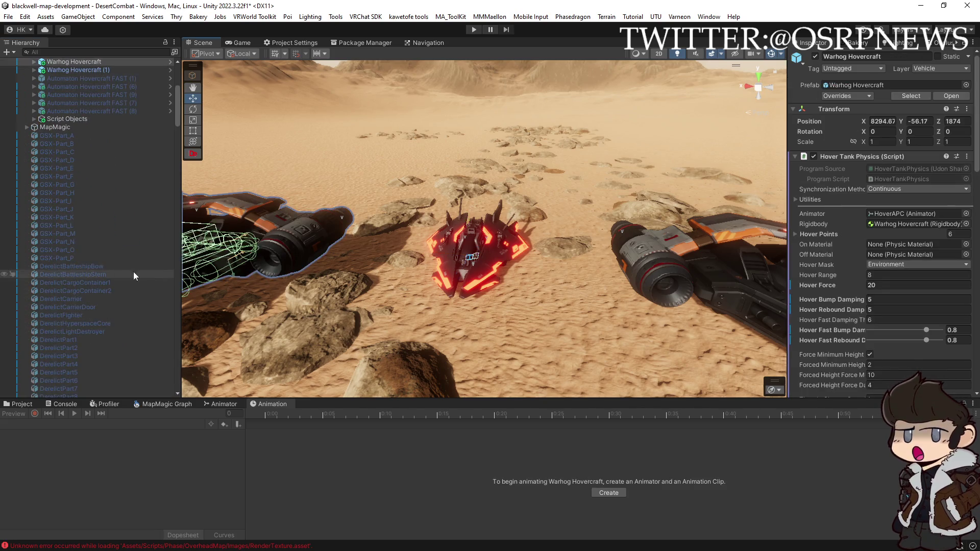
{"action": "left_click_drag", "start_coordinate": [376, 238], "coordinate": [530, 224], "text": "alt"}
{"action": "left_click", "coordinate": [529, 228]}
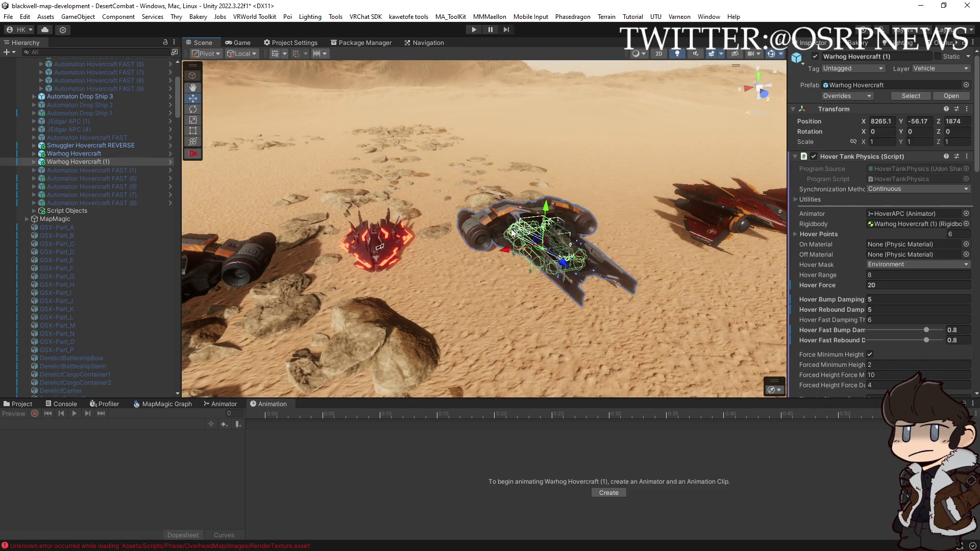
{"action": "key", "text": "Delete"}
- Frame the remaining Warhog Hovercraft and expand it down to its DriverSeat
{"action": "left_click", "coordinate": [76, 154]}
{"action": "key", "text": "f"}
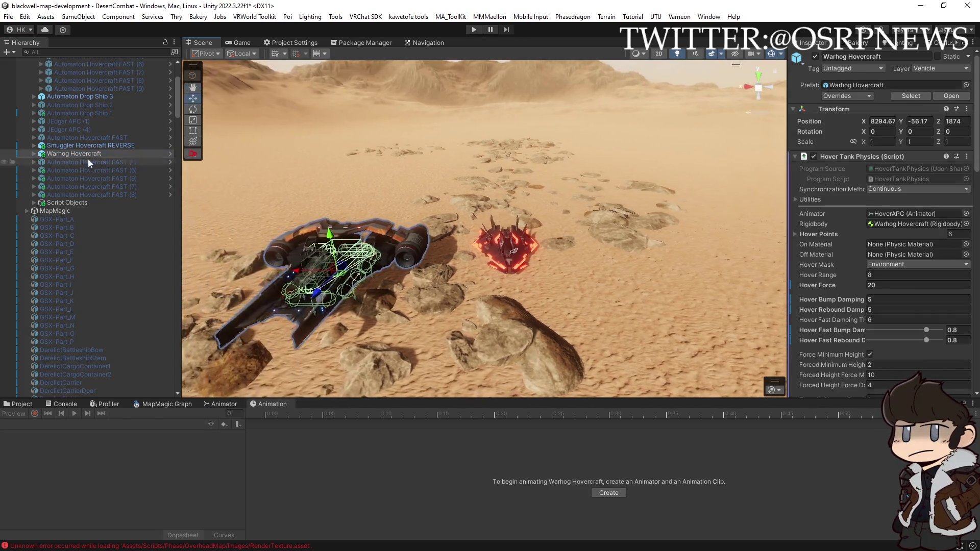
{"action": "left_click", "coordinate": [34, 154]}
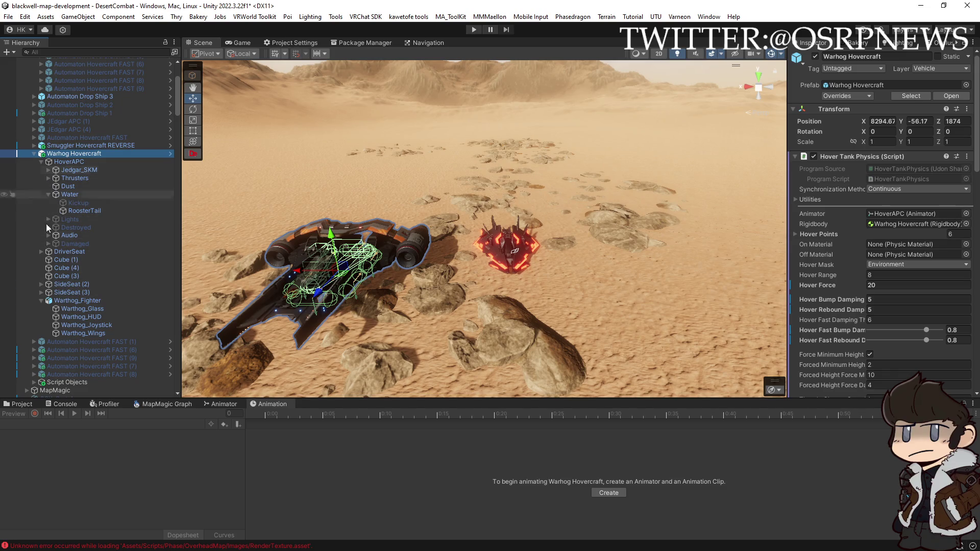
{"action": "left_click", "coordinate": [42, 251]}
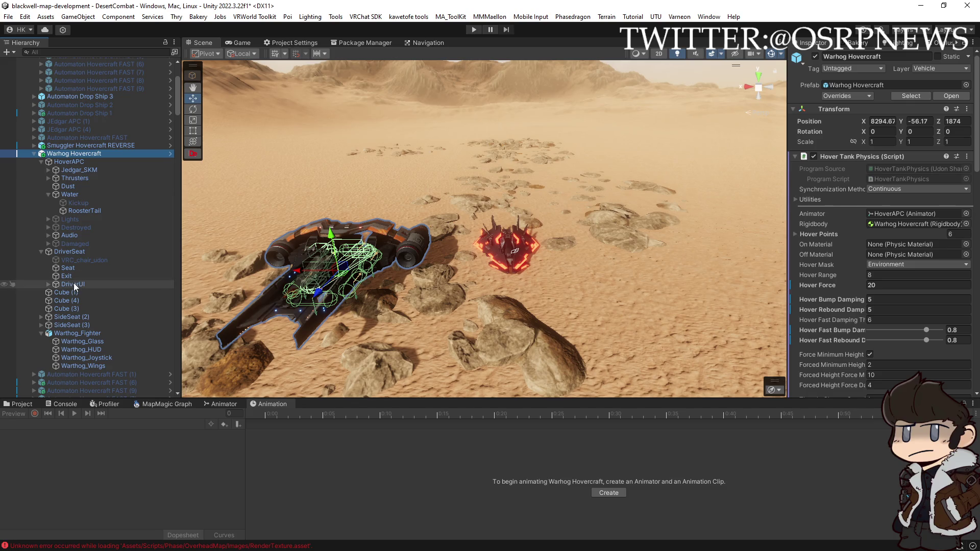
- Paste ExtendedHoverDrivingControls under Warhog's DriverSeat and set its position to 0,0,0
{"action": "left_click", "coordinate": [79, 275]}
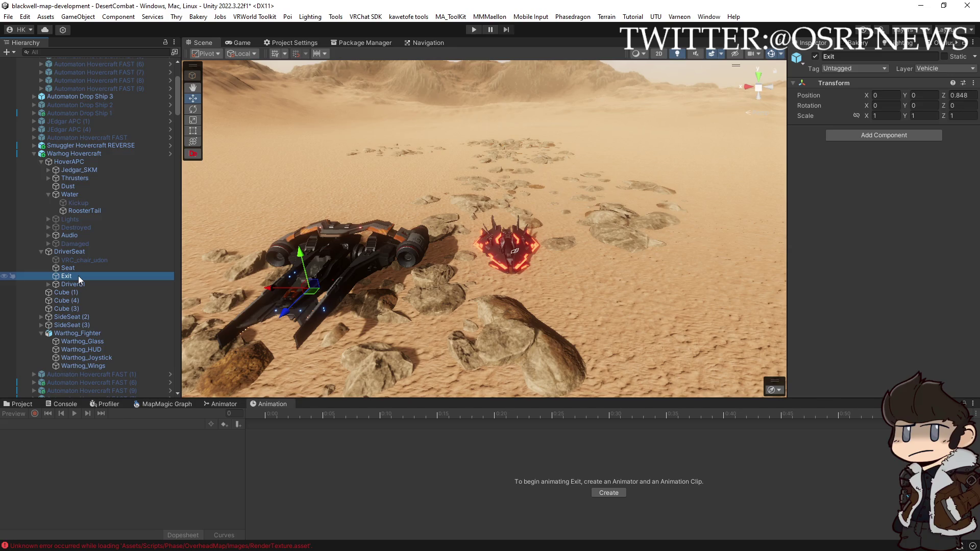
{"action": "key", "text": "ctrl+v"}
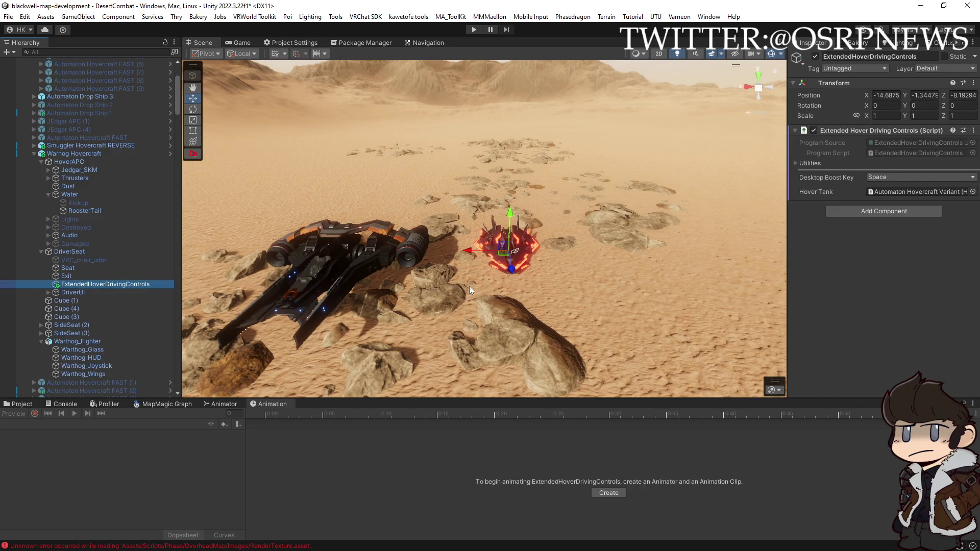
{"action": "mouse_move", "coordinate": [521, 287]}
{"action": "left_mouse_down"}
{"action": "mouse_move", "coordinate": [562, 286]}
{"action": "mouse_move", "coordinate": [516, 289]}
{"action": "left_mouse_up"}
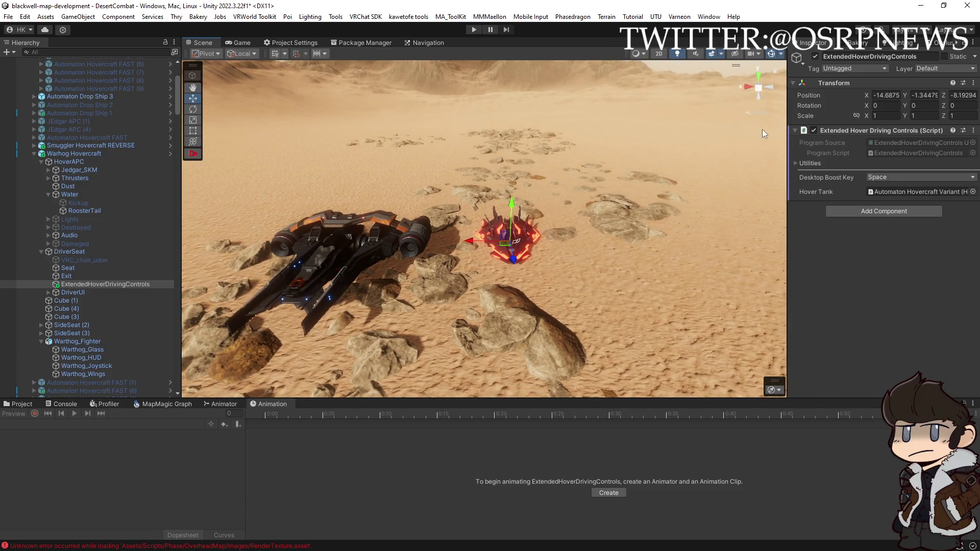
{"action": "left_click", "coordinate": [893, 95]}
{"action": "type", "text": "0"}
{"action": "key", "text": "Tab"}
{"action": "type", "text": "0"}
{"action": "left_click", "coordinate": [968, 98]}
{"action": "key", "text": "BackSpace"}
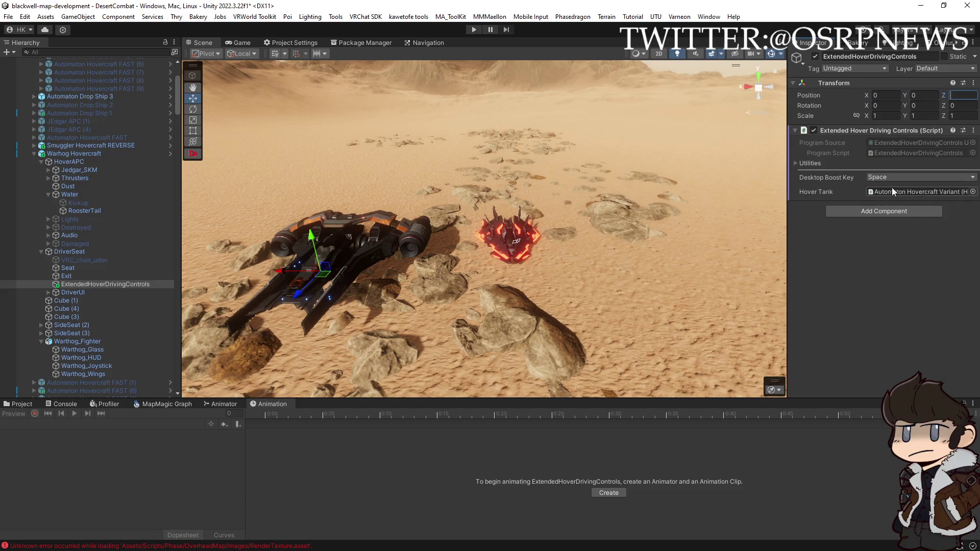
- Assign Warhog Hovercraft as the pasted object's Hover Tank
{"action": "mouse_move", "coordinate": [97, 154]}
{"action": "left_mouse_down"}
{"action": "mouse_move", "coordinate": [827, 203]}
{"action": "mouse_move", "coordinate": [905, 191]}
{"action": "left_mouse_up"}
{"action": "mouse_move", "coordinate": [649, 261]}
{"action": "left_mouse_down"}
{"action": "mouse_move", "coordinate": [678, 279]}
{"action": "mouse_move", "coordinate": [623, 262]}
{"action": "mouse_move", "coordinate": [563, 274]}
{"action": "left_mouse_up"}
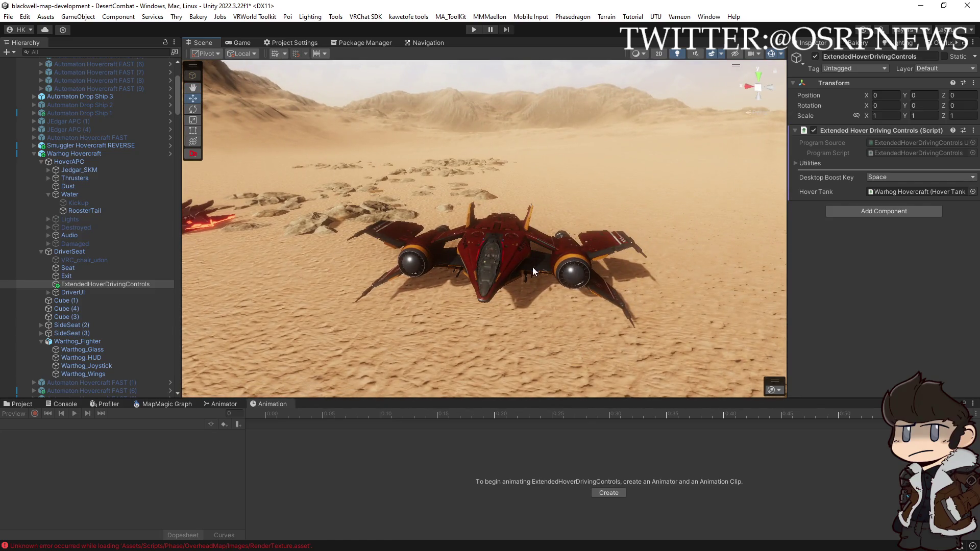
{"action": "left_click", "coordinate": [117, 285]}
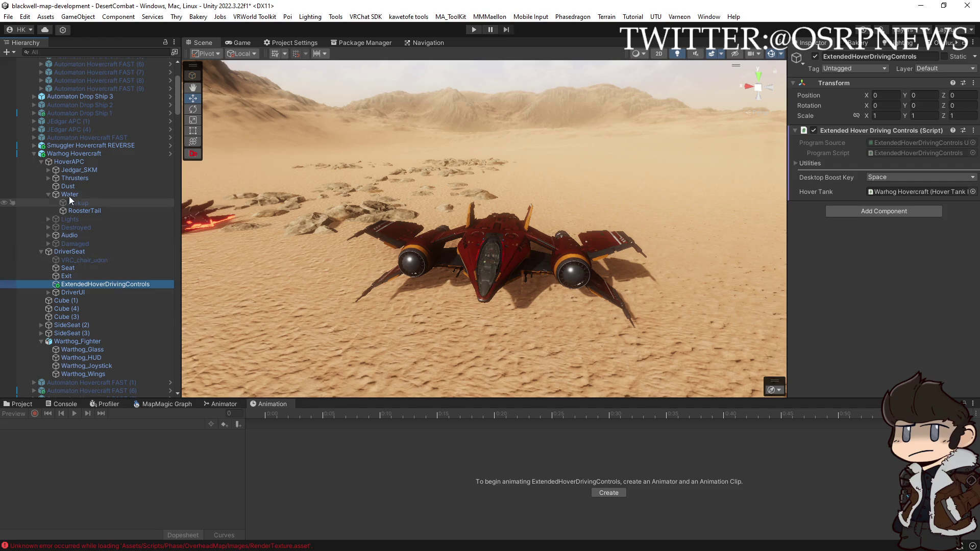
{"action": "left_click", "coordinate": [34, 145]}
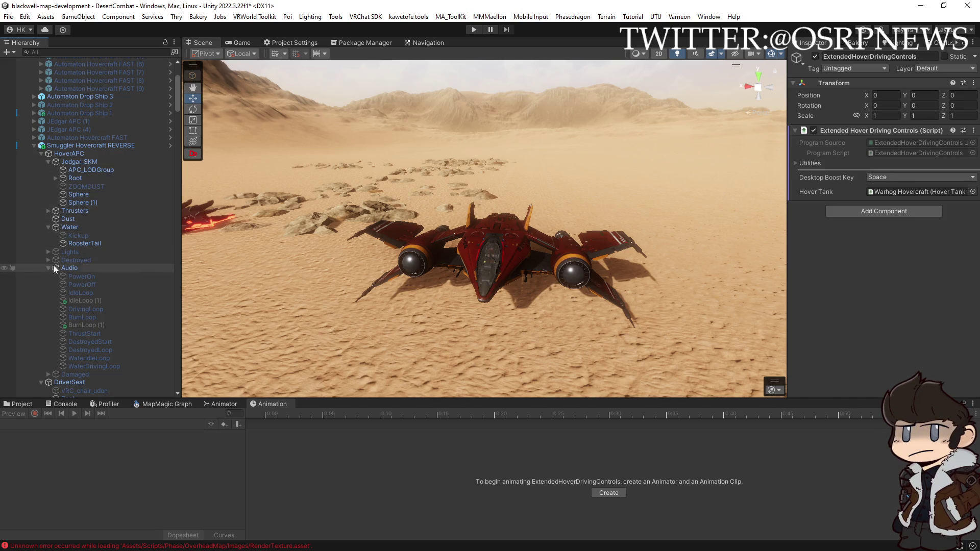
- Paste ExtendedHoverDrivingControls under the Smuggler hovercraft's DriverSeat
{"action": "scroll", "coordinate": [80, 378], "scroll_direction": "down", "scroll_amount": 3}
{"action": "left_click", "coordinate": [76, 324]}
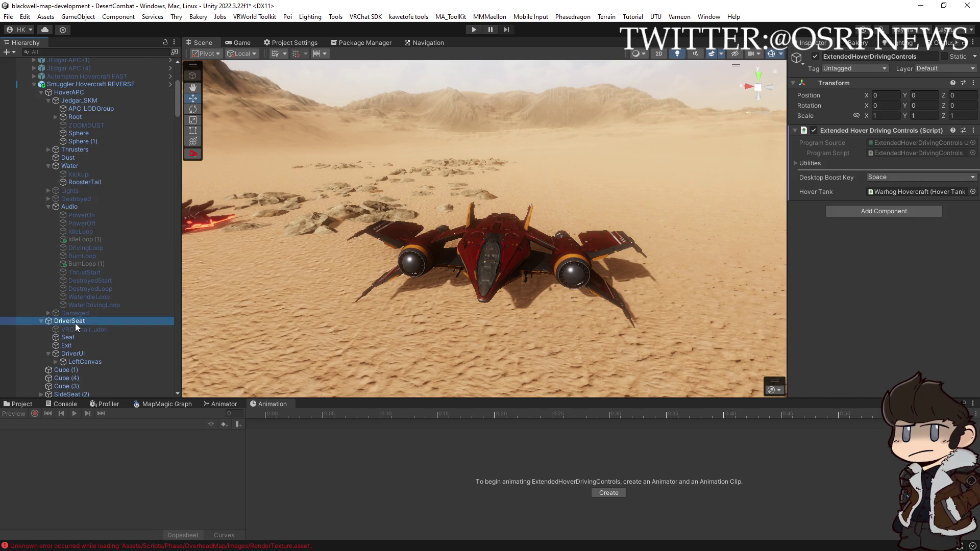
{"action": "left_click", "coordinate": [75, 346]}
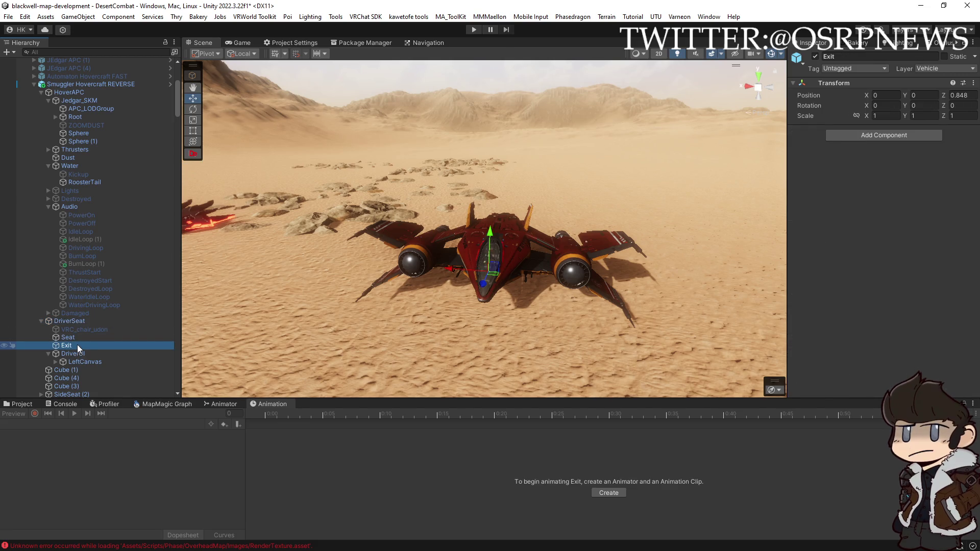
{"action": "key", "text": "ctrl+v"}
- Zero the new object's Transform position and rotation
{"action": "left_click", "coordinate": [899, 95]}
{"action": "type", "text": "0"}
{"action": "left_click", "coordinate": [883, 105]}
{"action": "type", "text": "0"}
{"action": "left_click", "coordinate": [961, 105]}
{"action": "type", "text": "0"}
{"action": "left_click", "coordinate": [923, 95]}
{"action": "key", "text": "BackSpace"}
{"action": "type", "text": "0"}
{"action": "left_click", "coordinate": [966, 95]}
{"action": "type", "text": "0"}
{"action": "key", "text": "Return"}
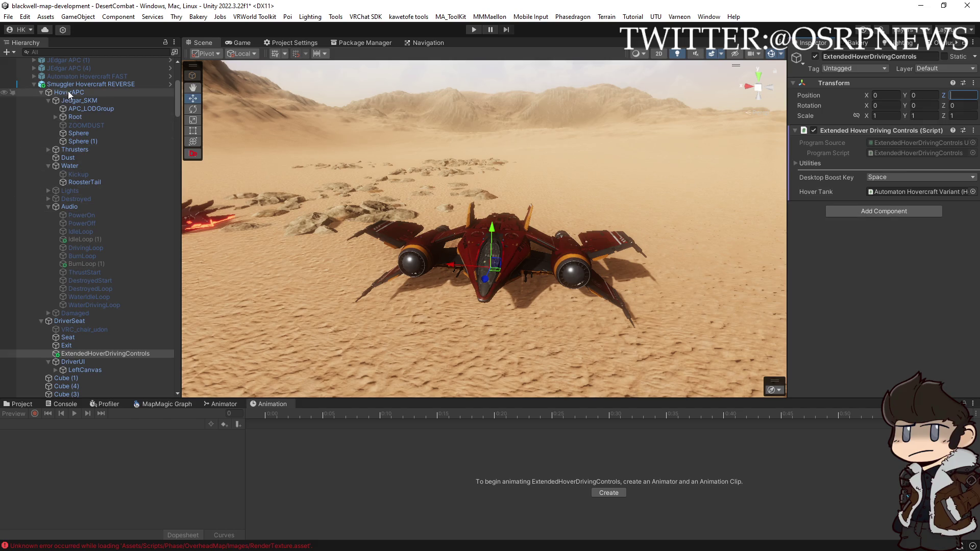
- Set Smuggler Hovercraft REVERSE as its Hover Tank
{"action": "left_click_drag", "start_coordinate": [302, 121], "coordinate": [918, 192]}
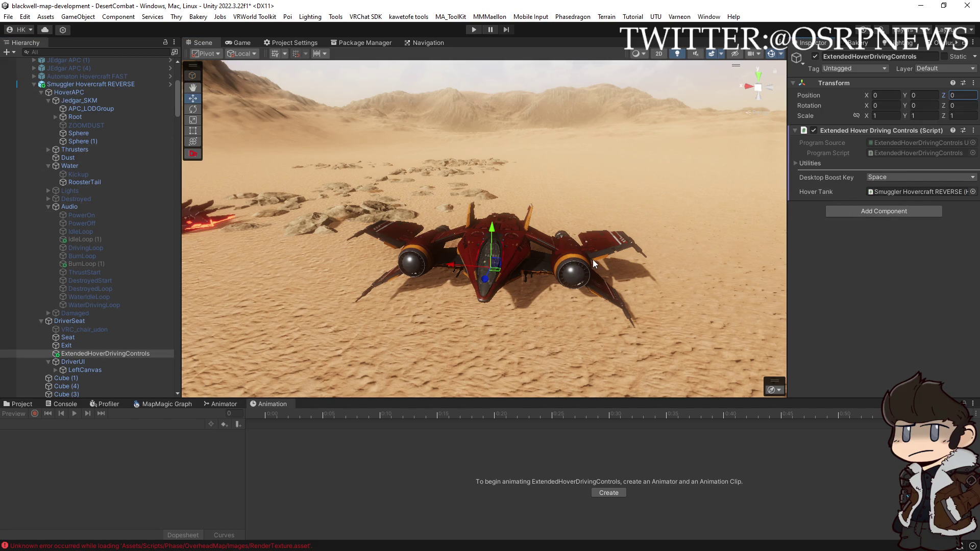
{"action": "scroll", "coordinate": [578, 261], "scroll_direction": "down", "scroll_amount": 5}
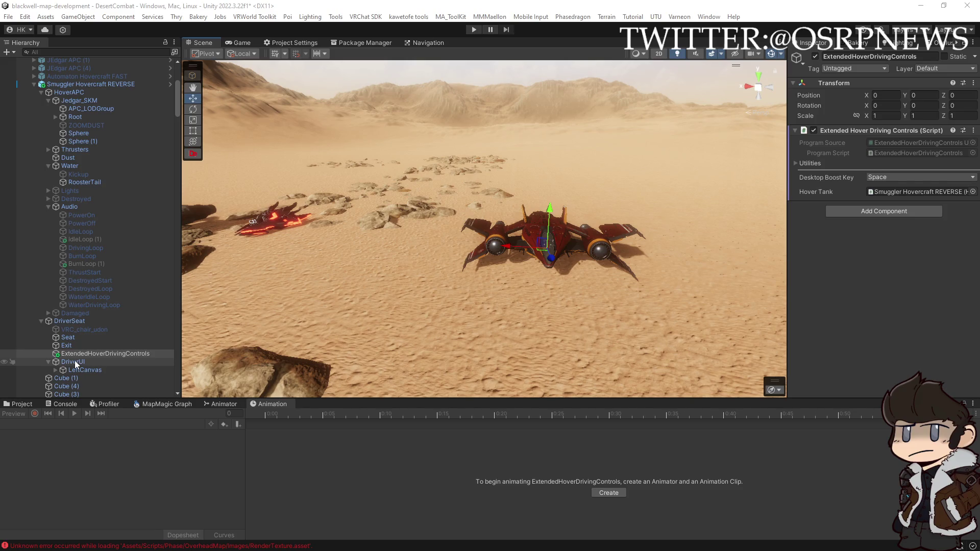
{"action": "left_click", "coordinate": [79, 321]}
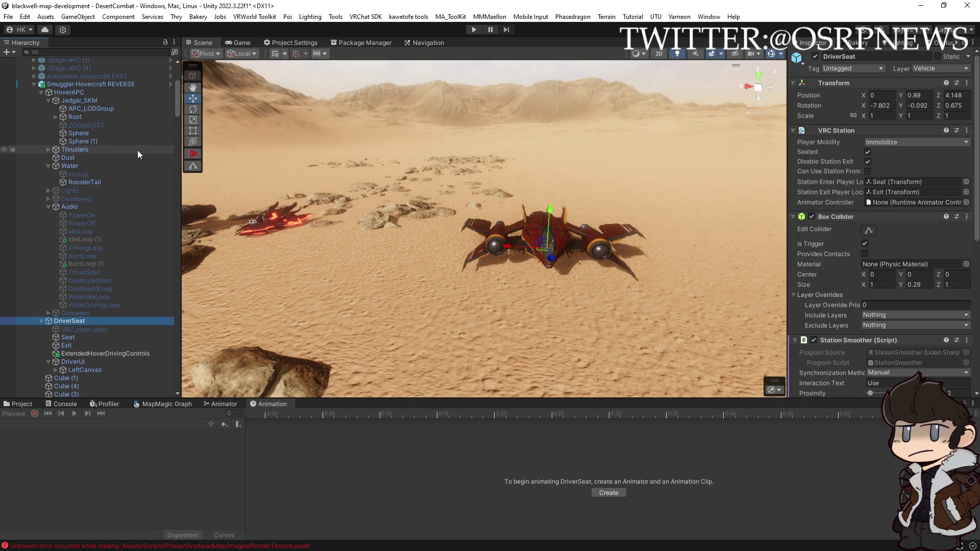
- Link the Smuggler DriverSeat's Extended Driving Controls to its ExtendedHoverDrivingControls
{"action": "scroll", "coordinate": [862, 304], "scroll_direction": "down", "scroll_amount": 8}
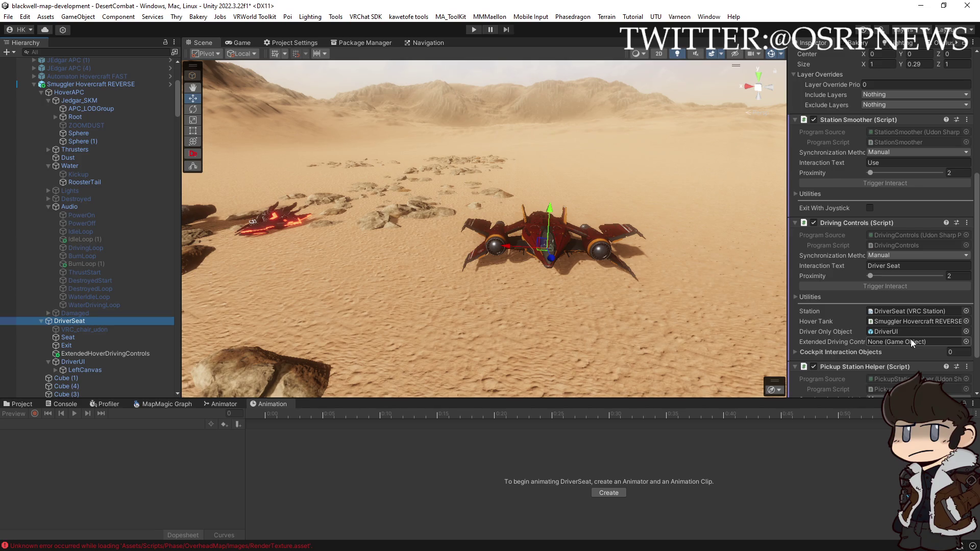
{"action": "mouse_move", "coordinate": [94, 353]}
{"action": "left_mouse_down"}
{"action": "mouse_move", "coordinate": [724, 332]}
{"action": "mouse_move", "coordinate": [901, 342]}
{"action": "left_mouse_up"}
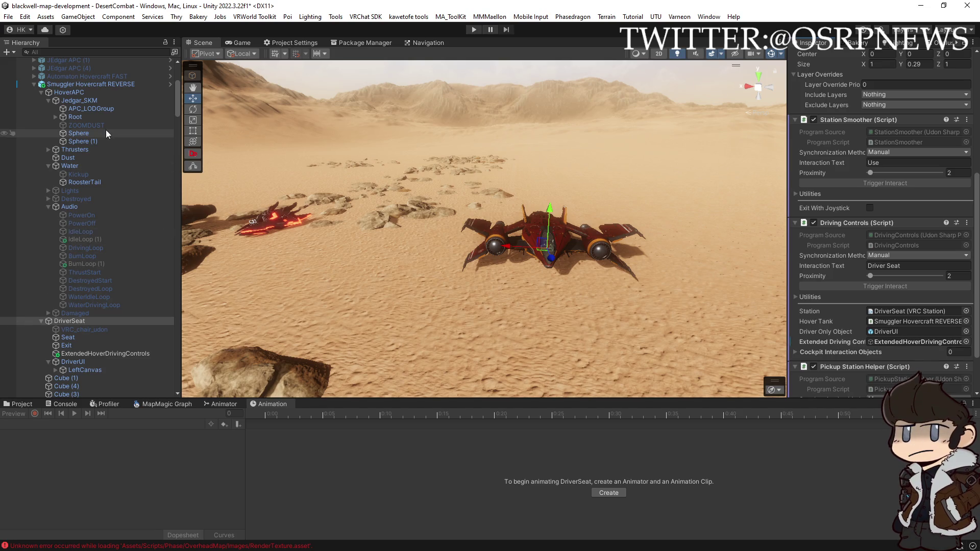
{"action": "scroll", "coordinate": [95, 307], "scroll_direction": "down", "scroll_amount": 7}
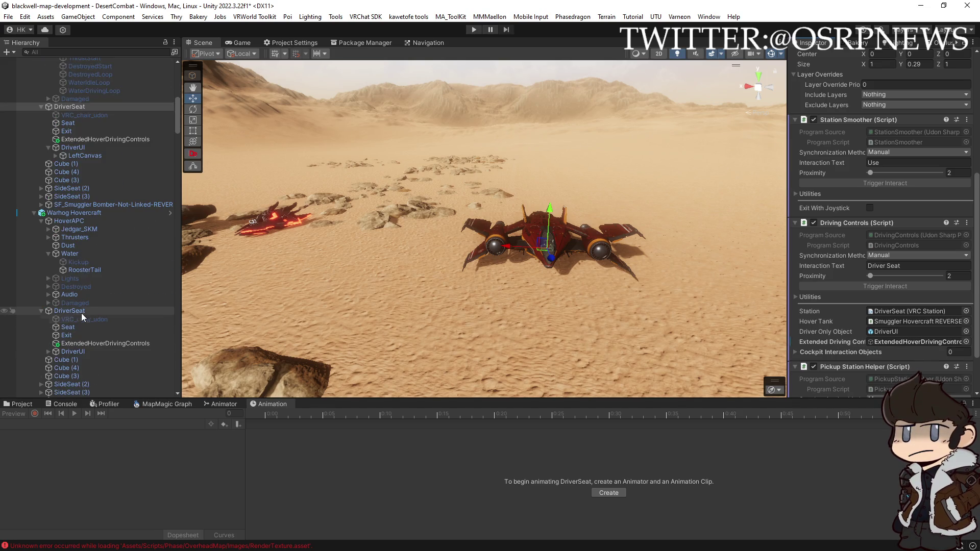
- Link the Warhog DriverSeat's Extended Driving Controls to its ExtendedHoverDrivingControls
{"action": "left_click", "coordinate": [78, 312]}
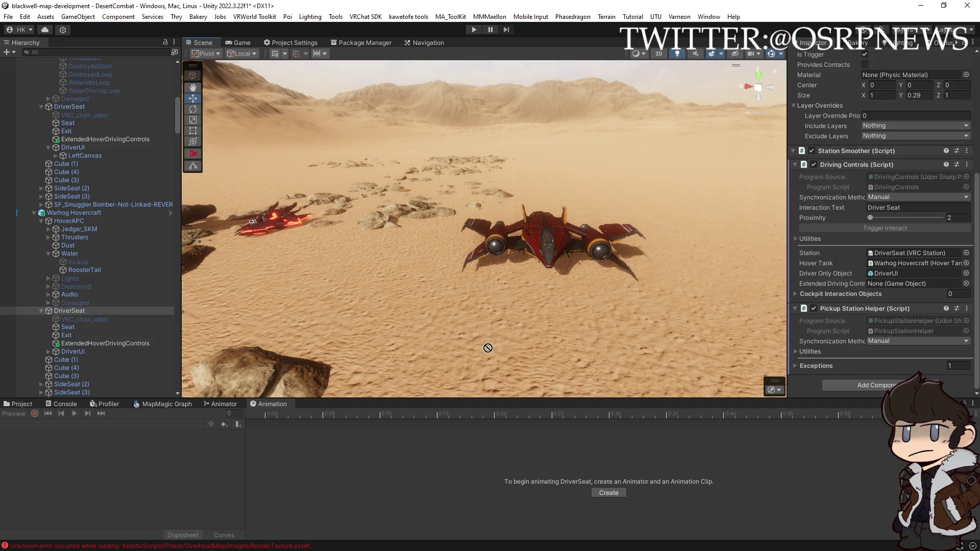
{"action": "left_click_drag", "start_coordinate": [807, 291], "coordinate": [913, 281]}
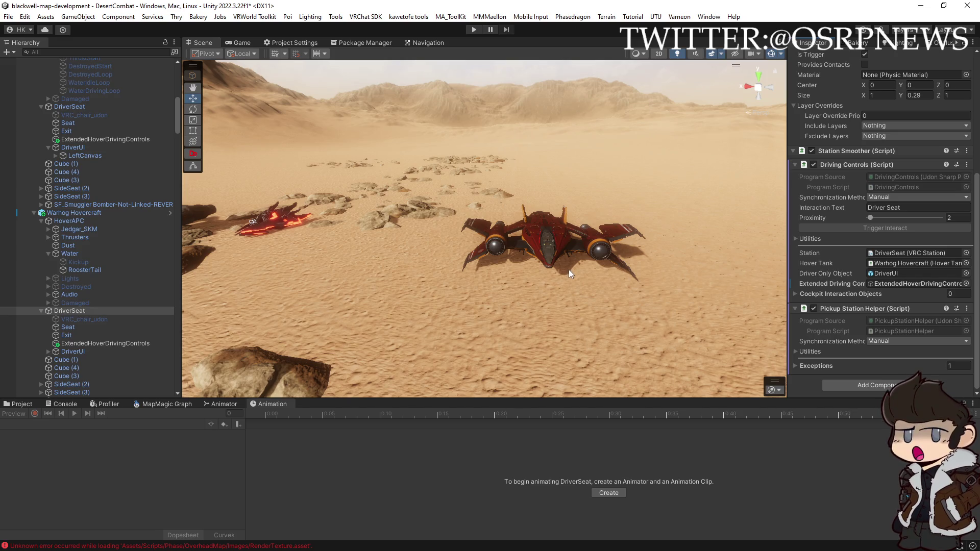
{"action": "left_click_drag", "start_coordinate": [575, 268], "coordinate": [215, 278]}
- Review and apply the Warhog Hovercraft prefab's overrides
{"action": "left_click", "coordinate": [74, 213]}
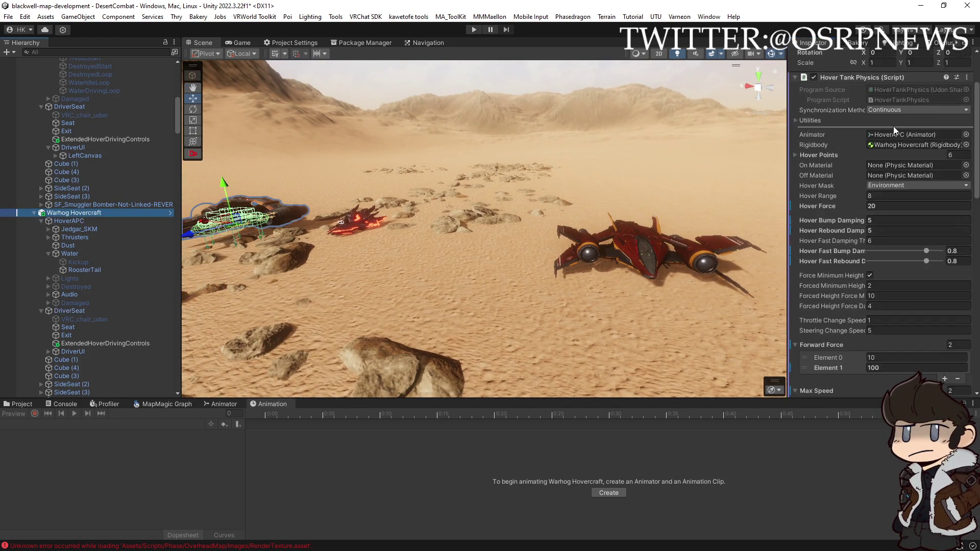
{"action": "left_click", "coordinate": [868, 95]}
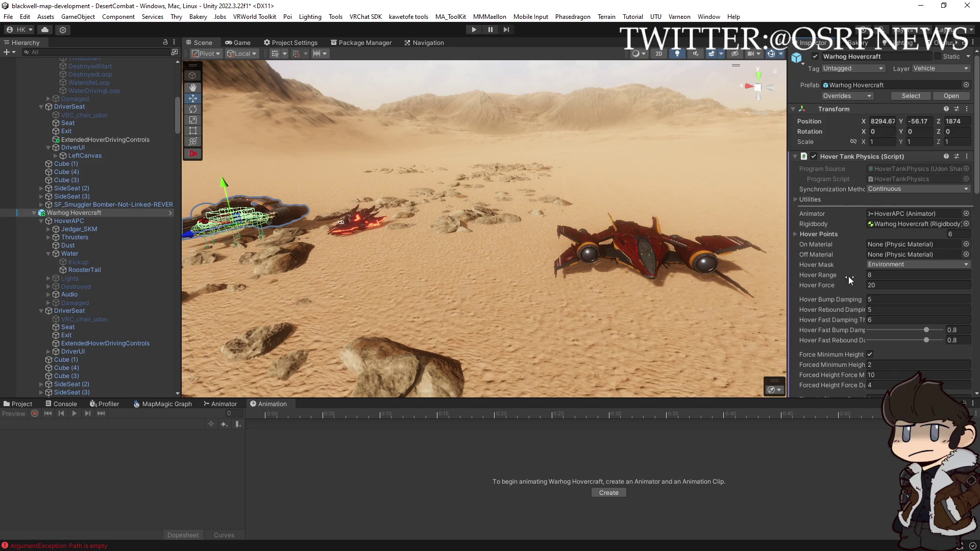
{"action": "left_click", "coordinate": [653, 246]}
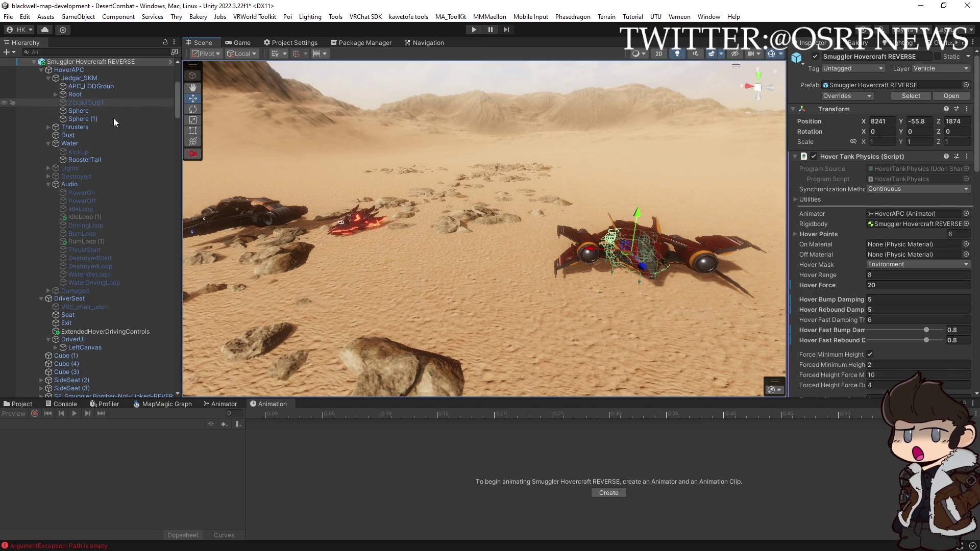
- On BurnLoop and BurnLoop (1), add a lower Spread key and raise the Volume rolloff start
{"action": "left_click", "coordinate": [92, 233]}
{"action": "left_click", "coordinate": [99, 240], "text": "ctrl"}
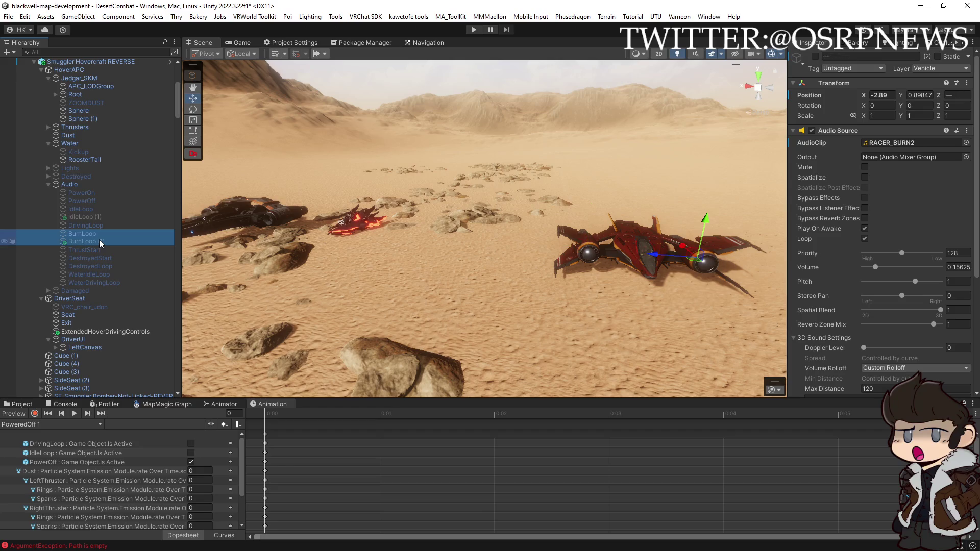
{"action": "scroll", "coordinate": [808, 320], "scroll_direction": "down", "scroll_amount": 5}
{"action": "scroll", "coordinate": [808, 320], "scroll_direction": "down", "scroll_amount": 3}
{"action": "left_click_drag", "start_coordinate": [817, 289], "coordinate": [808, 322]}
{"action": "double_click", "coordinate": [848, 327]}
{"action": "left_click_drag", "start_coordinate": [816, 321], "coordinate": [848, 332]}
{"action": "left_click_drag", "start_coordinate": [837, 240], "coordinate": [837, 232]}
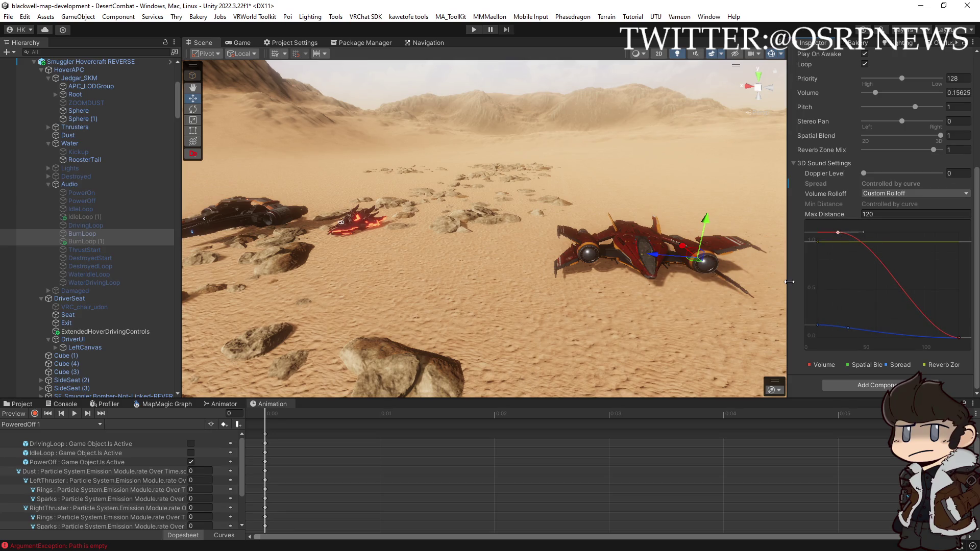
- Select the IdleLoop audio sources, then save the scene
{"action": "left_click", "coordinate": [82, 215]}
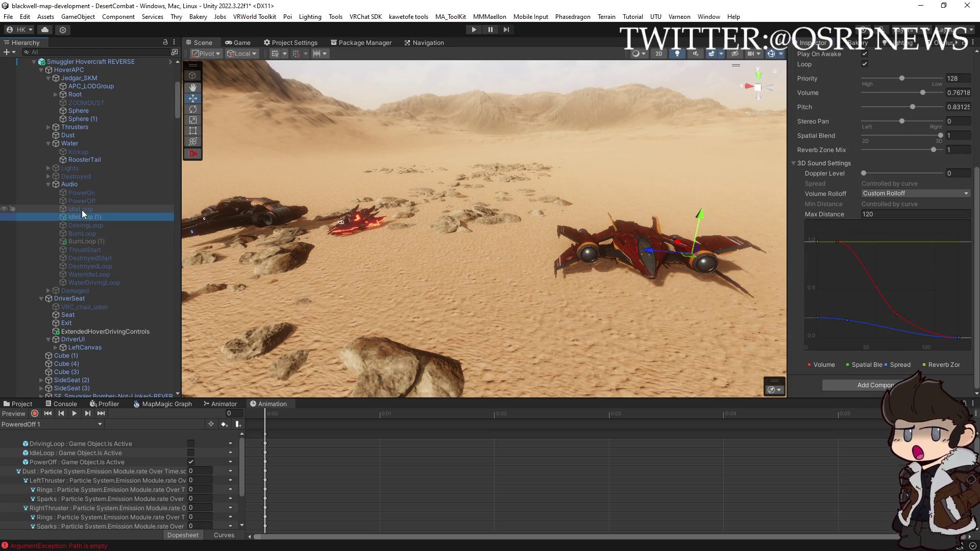
{"action": "left_click", "coordinate": [82, 210], "text": "ctrl"}
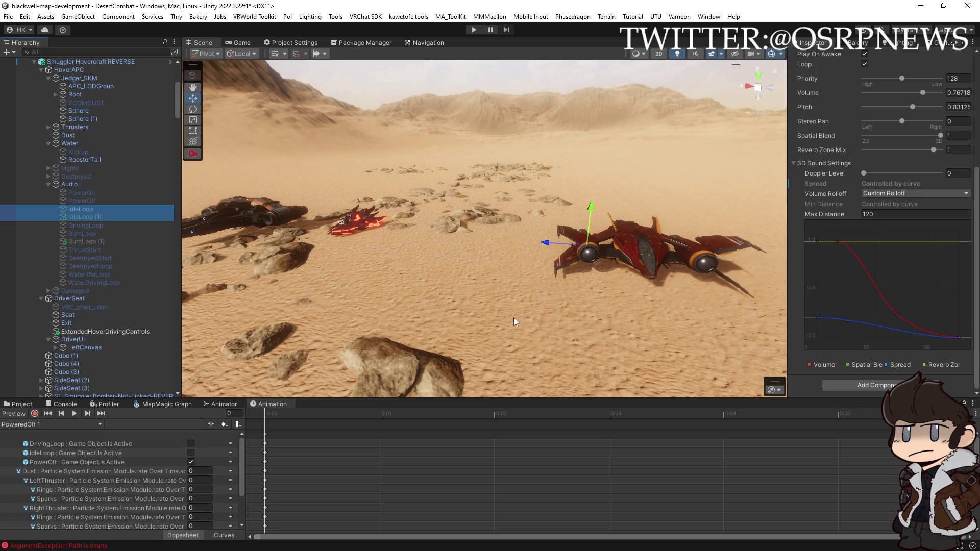
{"action": "left_click_drag", "start_coordinate": [241, 234], "coordinate": [396, 250]}
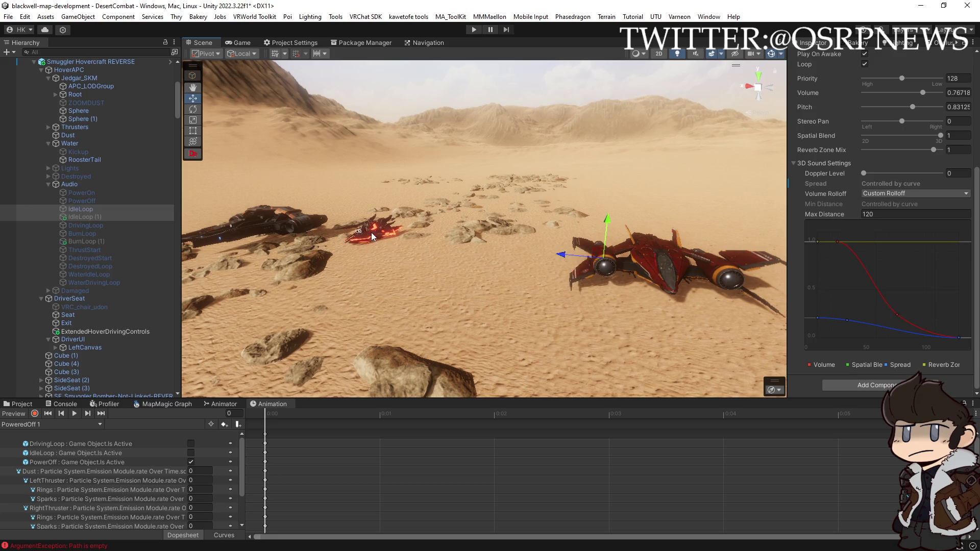
{"action": "key", "text": "ctrl+s"}
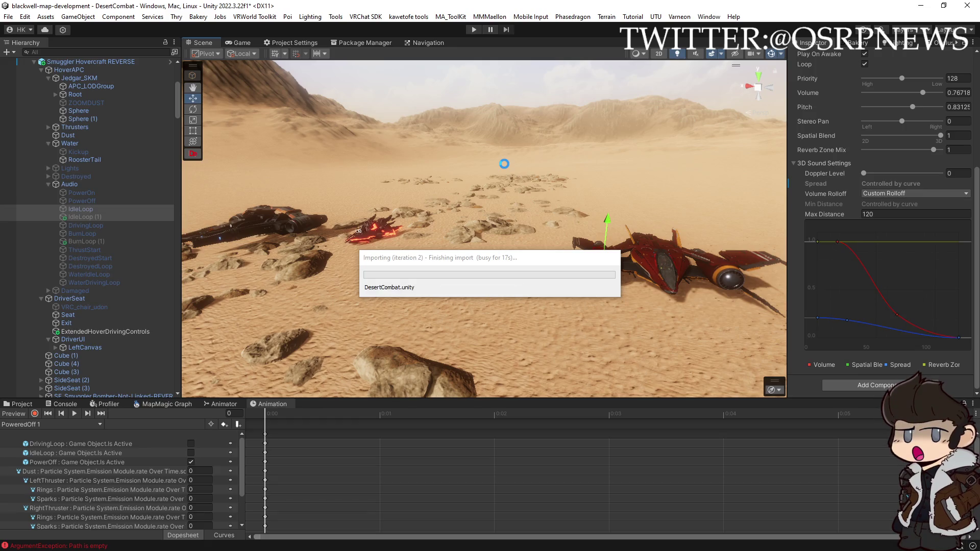
- Select the Warhog and red Smuggler hovercraft, duplicate them, then undo the duplication
{"action": "left_click", "coordinate": [396, 231]}
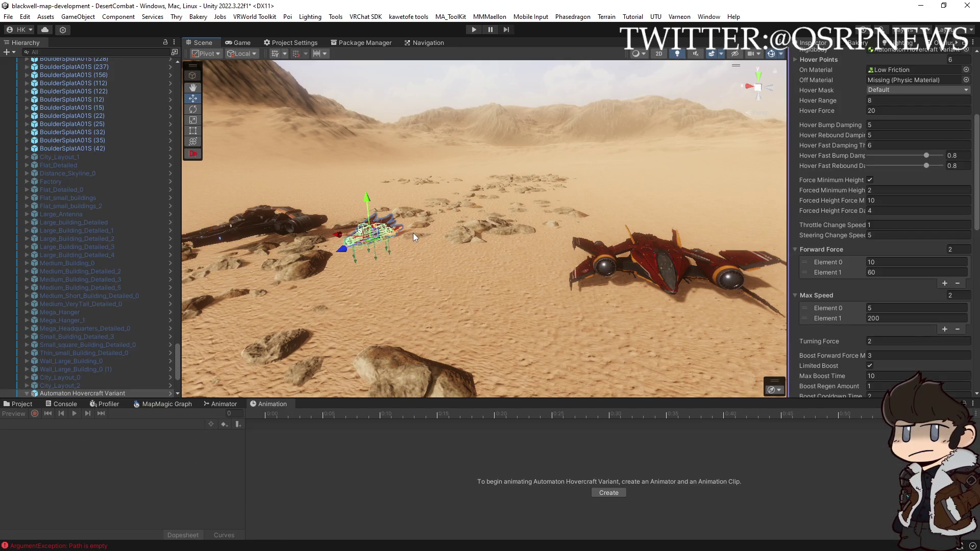
{"action": "left_click", "coordinate": [283, 223]}
{"action": "left_click", "coordinate": [617, 262], "text": "shift"}
{"action": "mouse_move", "coordinate": [528, 267]}
{"action": "left_mouse_down"}
{"action": "mouse_move", "coordinate": [545, 277]}
{"action": "mouse_move", "coordinate": [549, 242]}
{"action": "left_mouse_up"}
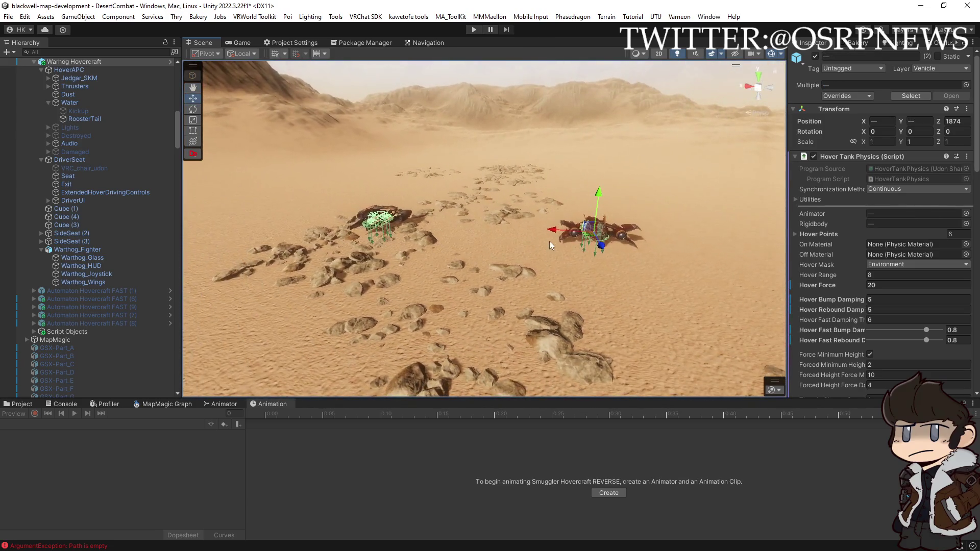
{"action": "key", "text": "ctrl+d"}
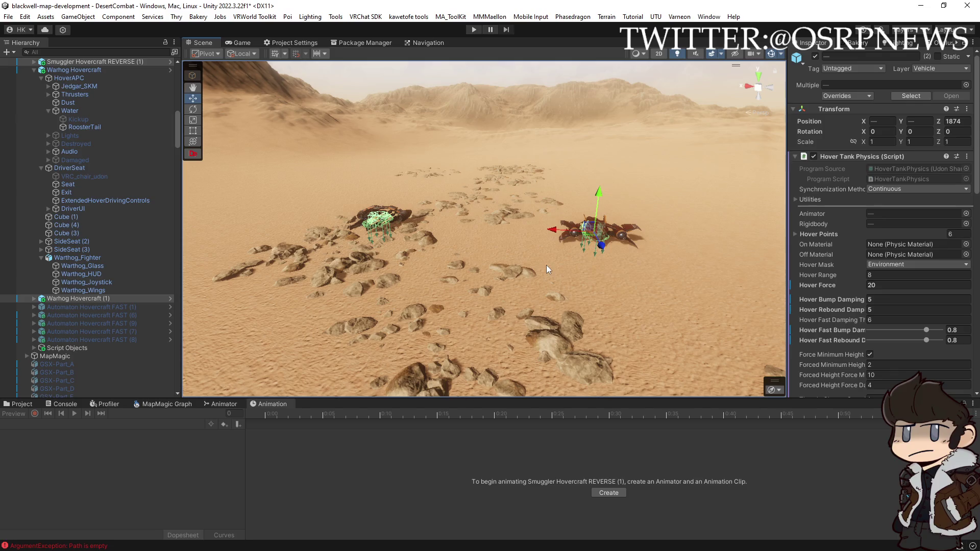
{"action": "scroll", "coordinate": [104, 295], "scroll_direction": "up", "scroll_amount": 3}
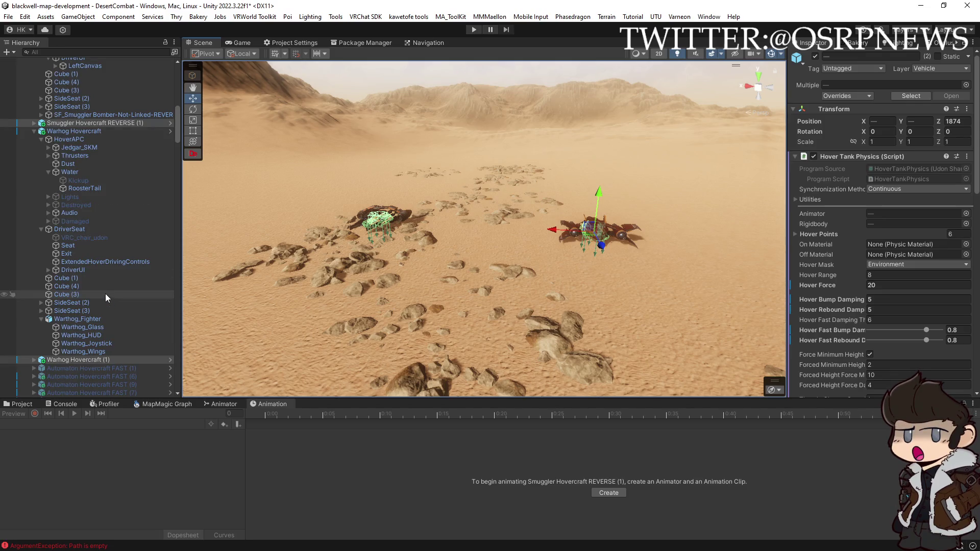
{"action": "key", "text": "ctrl+z"}
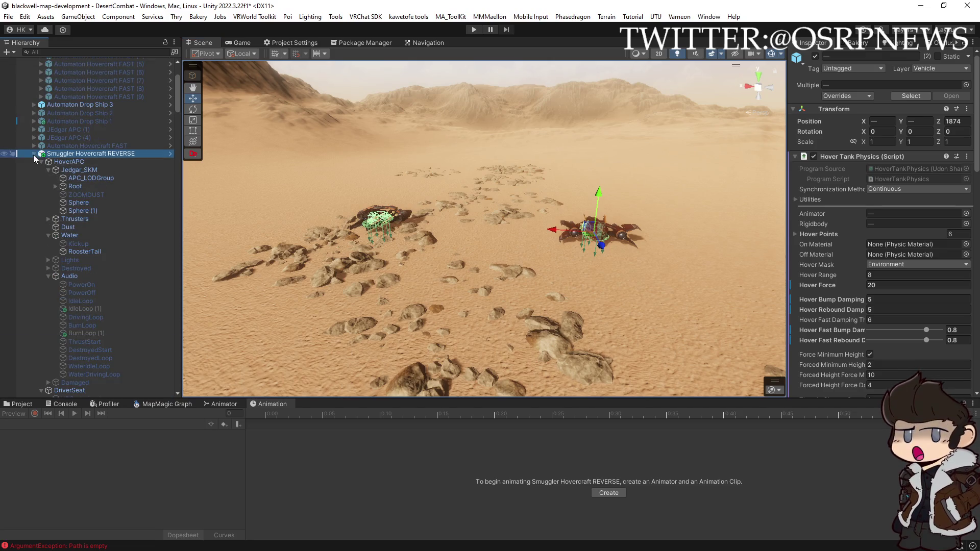
- Apply all overrides to both hovercraft prefabs, shift them left, and duplicate them
{"action": "left_click", "coordinate": [33, 162]}
{"action": "left_click", "coordinate": [33, 162]}
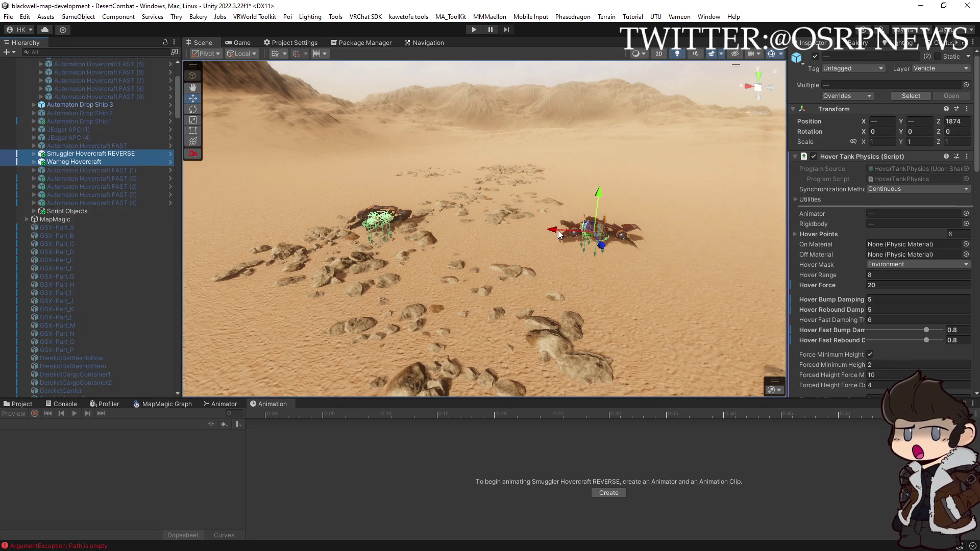
{"action": "left_click", "coordinate": [867, 96]}
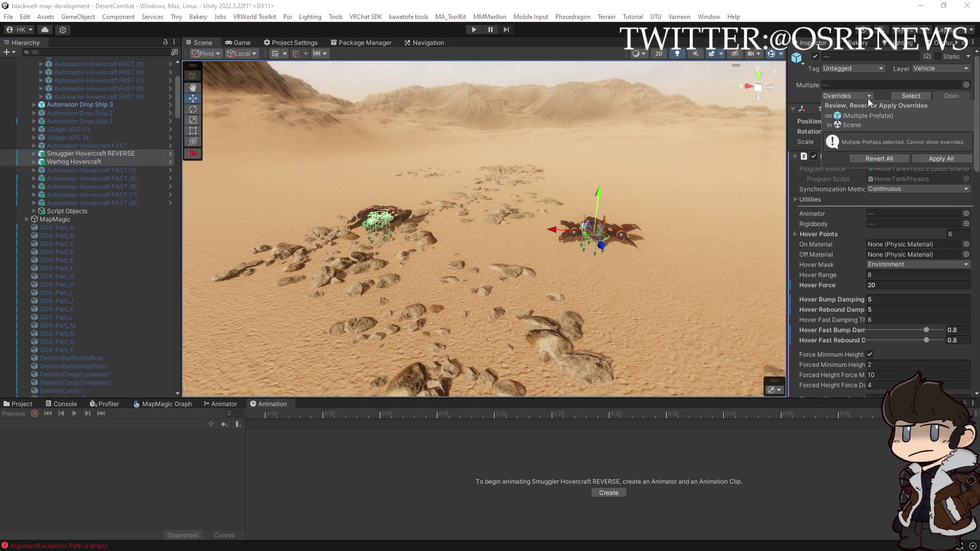
{"action": "left_click", "coordinate": [936, 157]}
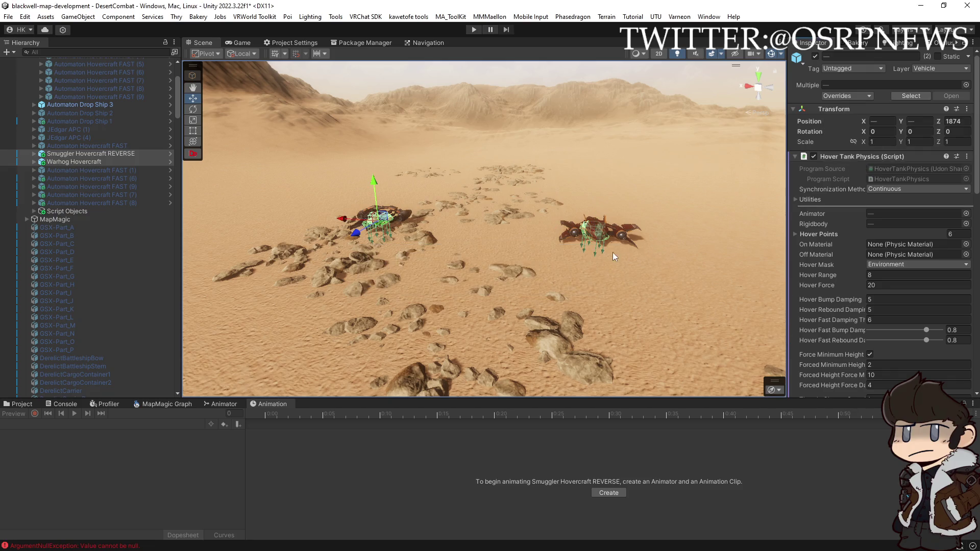
{"action": "mouse_move", "coordinate": [340, 219]}
{"action": "left_mouse_down"}
{"action": "mouse_move", "coordinate": [315, 223]}
{"action": "mouse_move", "coordinate": [384, 225]}
{"action": "mouse_move", "coordinate": [306, 221]}
{"action": "left_mouse_up"}
{"action": "key", "text": "ctrl+d"}
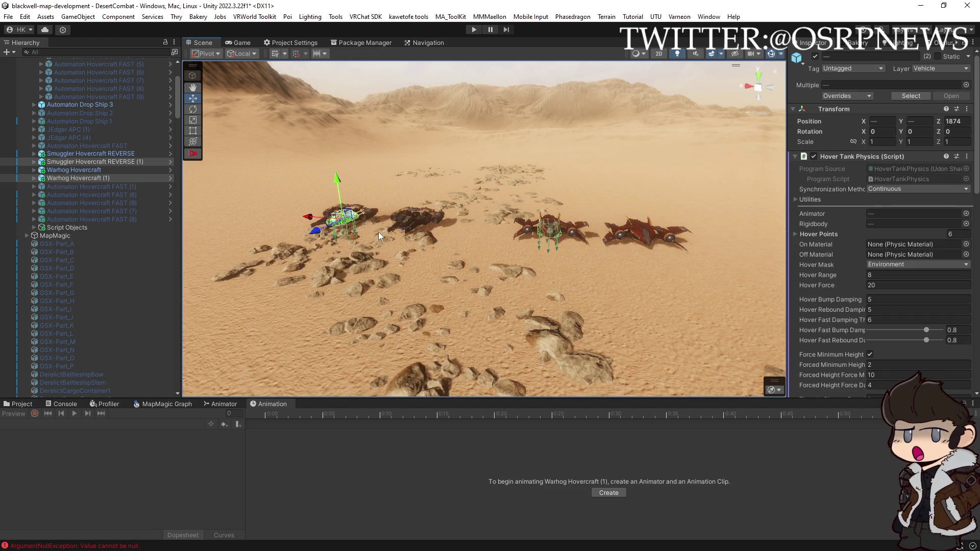
- Select Automaton Hovercraft FAST through FAST (8) plus JEdgar APC (1) and (4)
{"action": "left_click", "coordinate": [84, 187]}
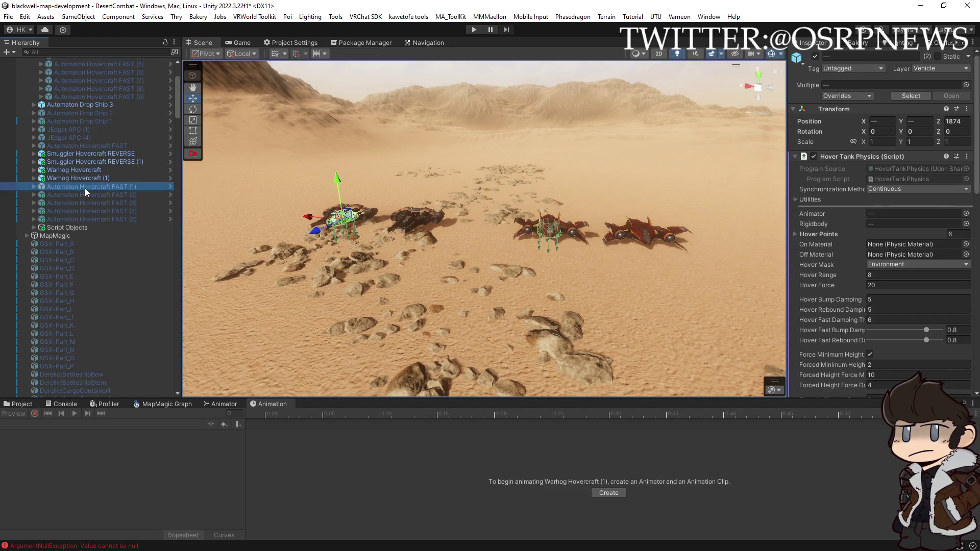
{"action": "left_click", "coordinate": [100, 217], "text": "shift"}
{"action": "left_click", "coordinate": [101, 146], "text": "ctrl"}
{"action": "left_click", "coordinate": [89, 136], "text": "ctrl"}
{"action": "left_click", "coordinate": [84, 129], "text": "ctrl"}
{"action": "scroll", "coordinate": [107, 145], "scroll_direction": "up", "scroll_amount": 3}
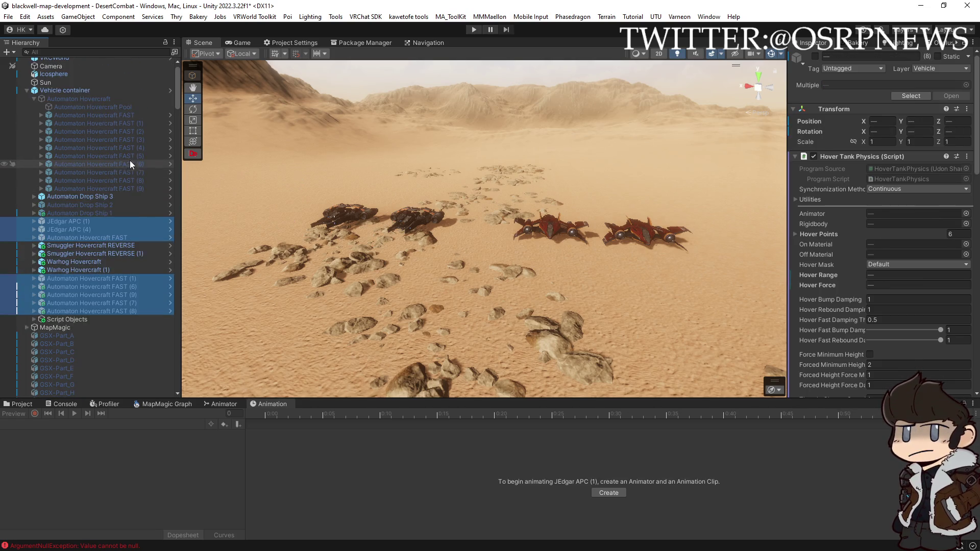
- Delete Automaton Hovercraft, Drop Ship 2 and Drop Ship 1 along with the selected vehicles
{"action": "left_click", "coordinate": [33, 99]}
{"action": "left_click", "coordinate": [89, 98], "text": "ctrl"}
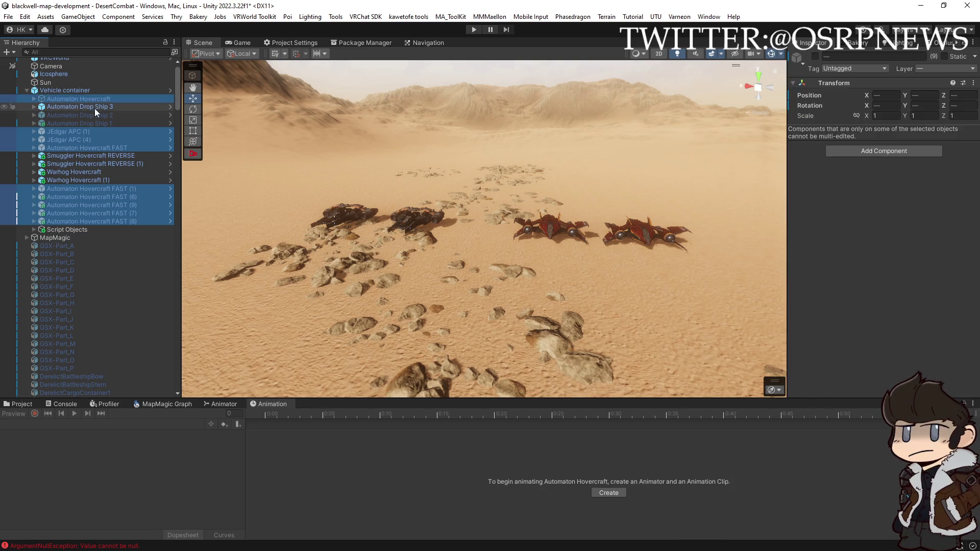
{"action": "left_click", "coordinate": [96, 114], "text": "ctrl"}
{"action": "left_click", "coordinate": [94, 123], "text": "ctrl"}
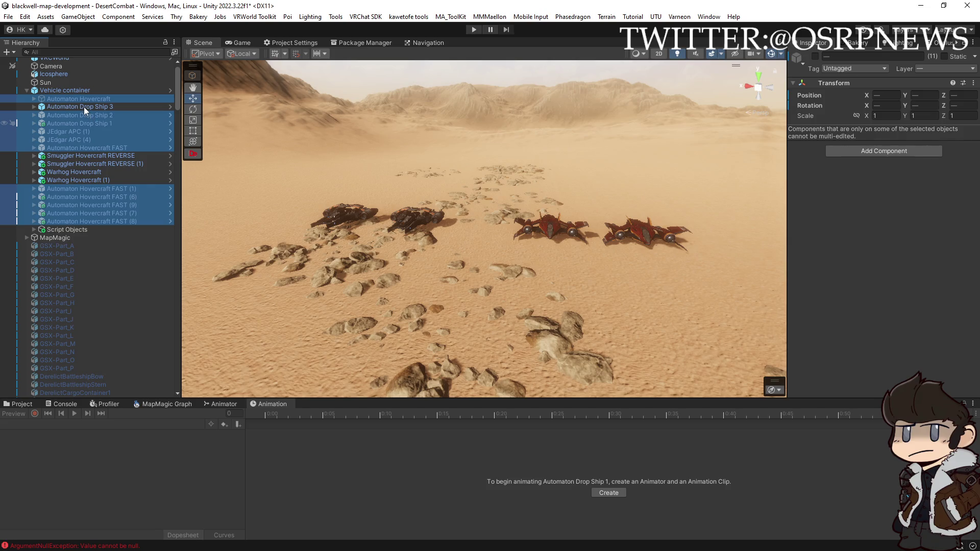
{"action": "key", "text": "Delete"}
- Save the scene and select CommandTrigger under Script Objects
{"action": "left_click", "coordinate": [88, 100]}
{"action": "mouse_move", "coordinate": [378, 183]}
{"action": "left_mouse_down"}
{"action": "mouse_move", "coordinate": [390, 163]}
{"action": "mouse_move", "coordinate": [387, 131]}
{"action": "mouse_move", "coordinate": [405, 143]}
{"action": "mouse_move", "coordinate": [422, 131]}
{"action": "mouse_move", "coordinate": [382, 132]}
{"action": "mouse_move", "coordinate": [393, 138]}
{"action": "mouse_move", "coordinate": [345, 179]}
{"action": "mouse_move", "coordinate": [345, 191]}
{"action": "mouse_move", "coordinate": [333, 167]}
{"action": "mouse_move", "coordinate": [306, 186]}
{"action": "mouse_move", "coordinate": [460, 192]}
{"action": "mouse_move", "coordinate": [965, 159]}
{"action": "mouse_move", "coordinate": [744, 161]}
{"action": "mouse_move", "coordinate": [439, 191]}
{"action": "mouse_move", "coordinate": [211, 147]}
{"action": "left_mouse_up"}
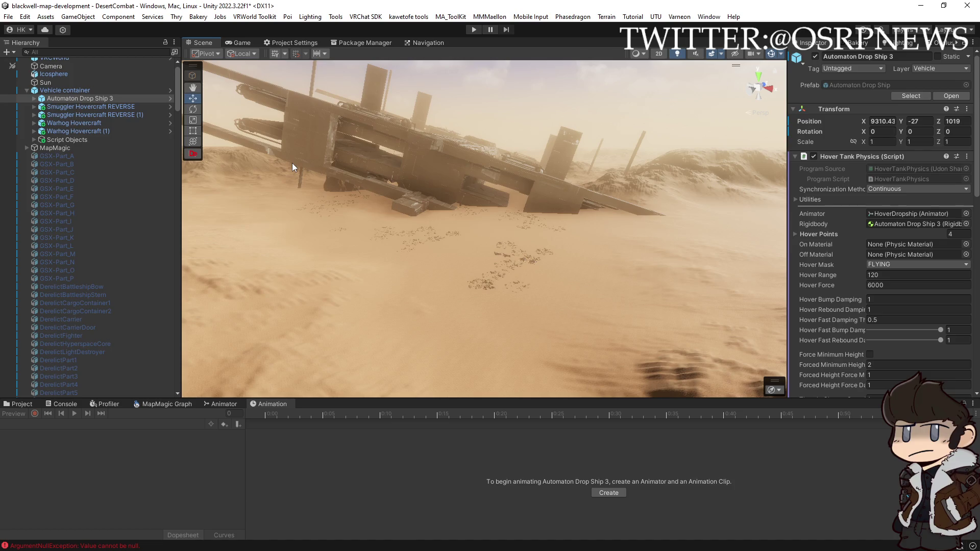
{"action": "key", "text": "ctrl+s"}
{"action": "left_click", "coordinate": [35, 140]}
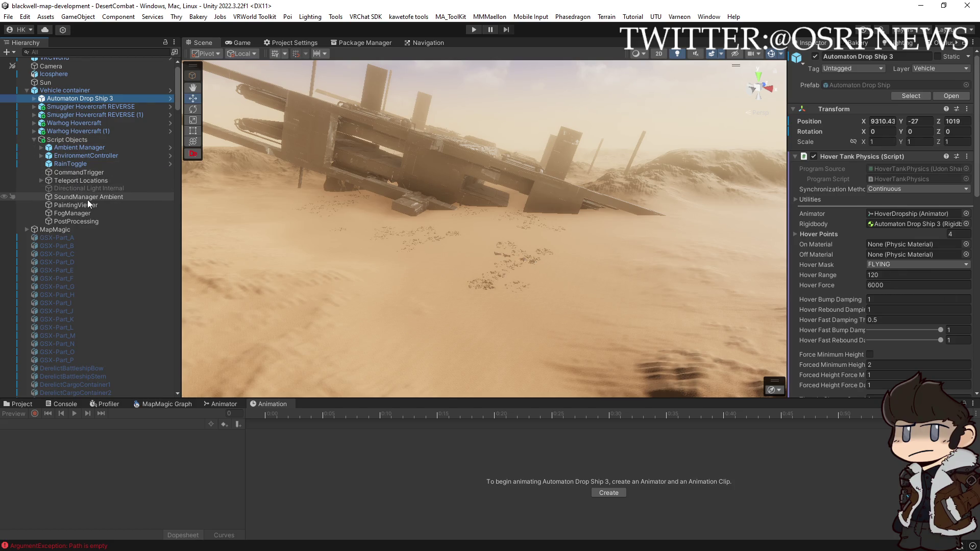
{"action": "left_click", "coordinate": [78, 173]}
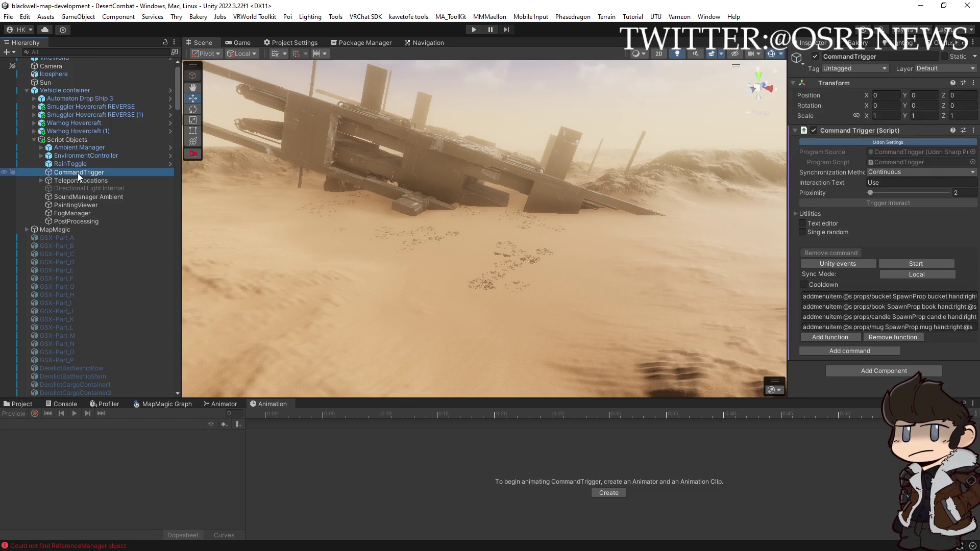
- Delete the CommandTrigger, Teleport Locations and RainToggle objects
{"action": "key", "text": "Delete"}
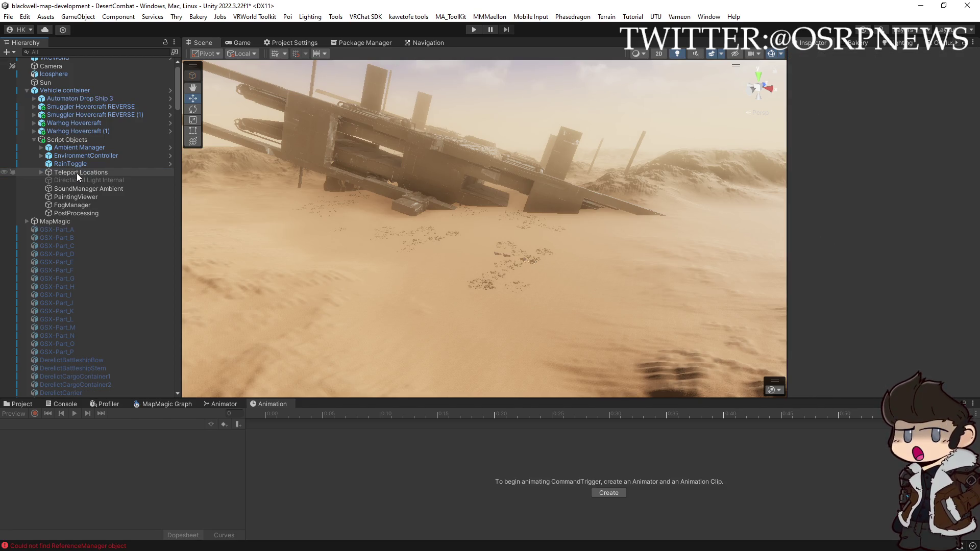
{"action": "left_click", "coordinate": [77, 173]}
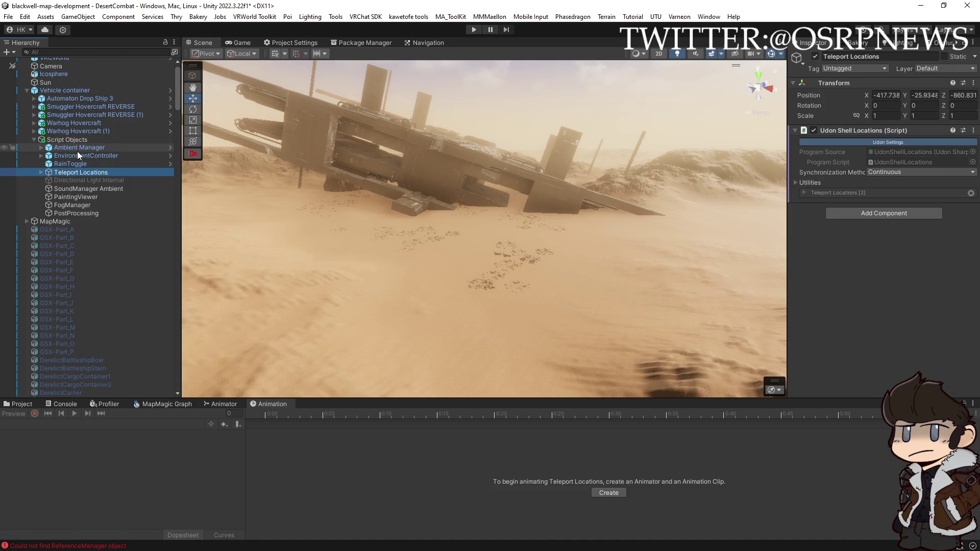
{"action": "key", "text": "Delete"}
{"action": "left_click", "coordinate": [72, 164]}
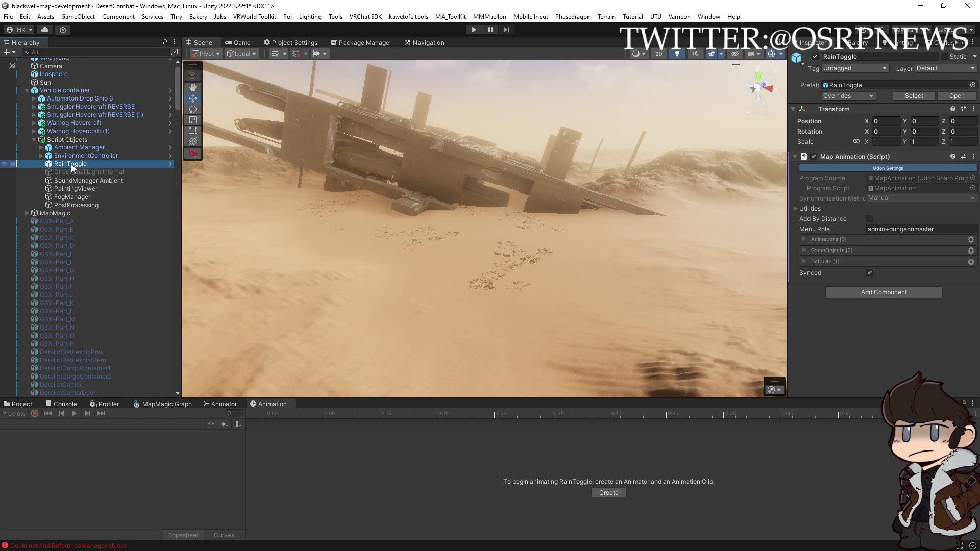
{"action": "key", "text": "Delete"}
- Set SoundManager Ambient's Targets size to 0 and delete PaintingViewer
{"action": "left_click", "coordinate": [72, 171]}
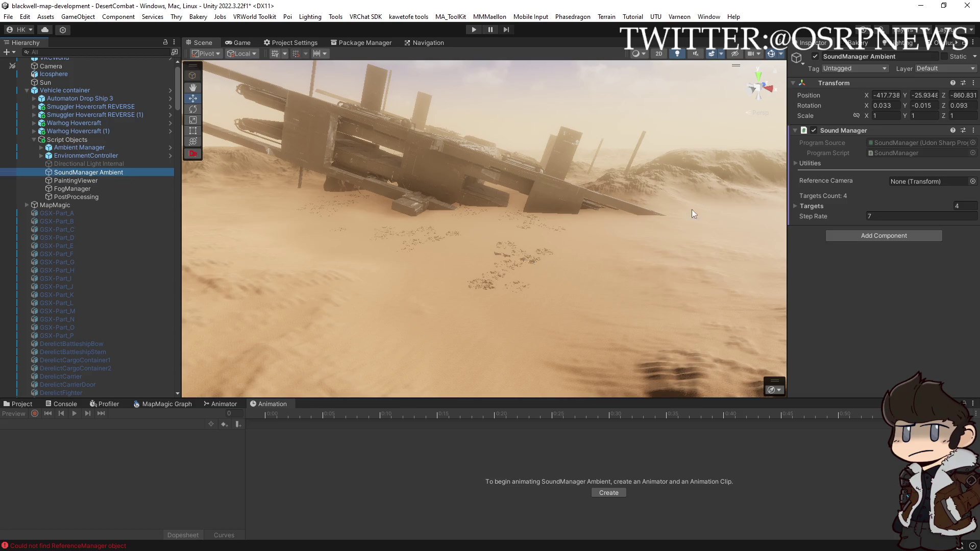
{"action": "left_click", "coordinate": [796, 205]}
{"action": "left_click", "coordinate": [967, 206]}
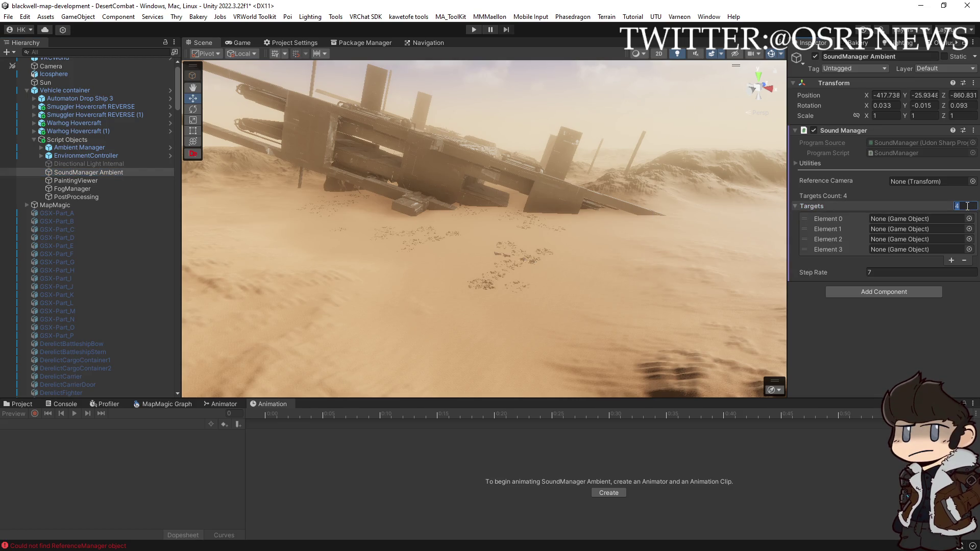
{"action": "type", "text": "0"}
{"action": "key", "text": "Return"}
{"action": "left_click", "coordinate": [96, 183]}
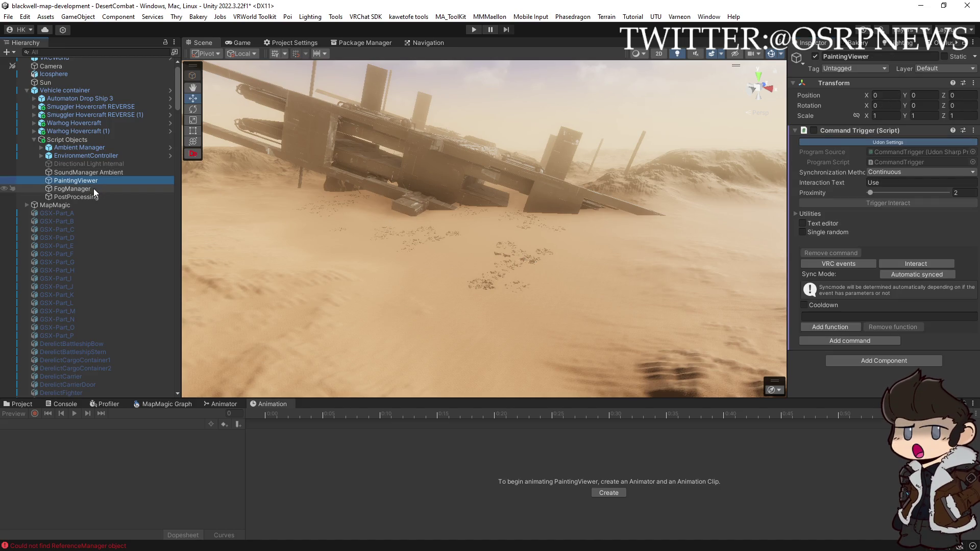
{"action": "key", "text": "Delete"}
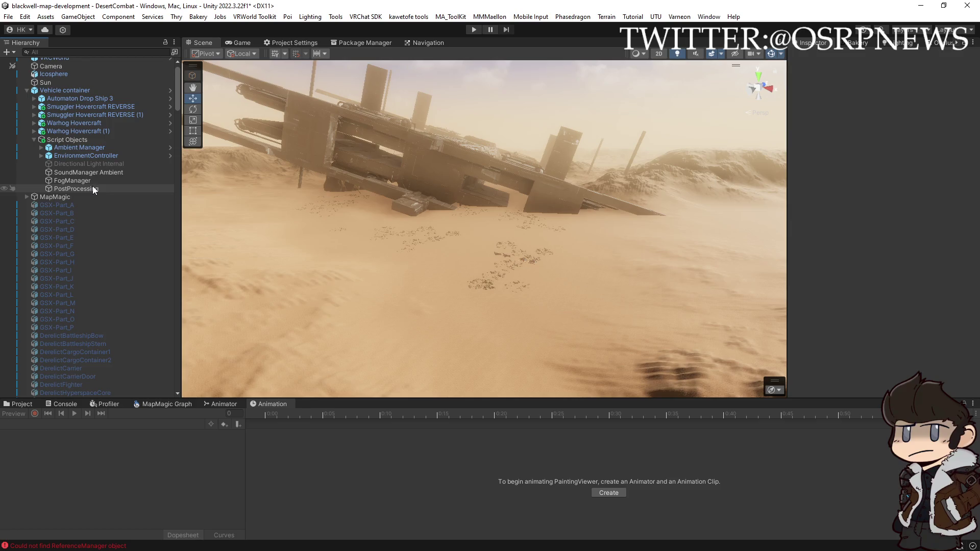
- Review the PostProcessing object's effects, then bring up Project Settings > Quality
{"action": "left_click", "coordinate": [92, 187]}
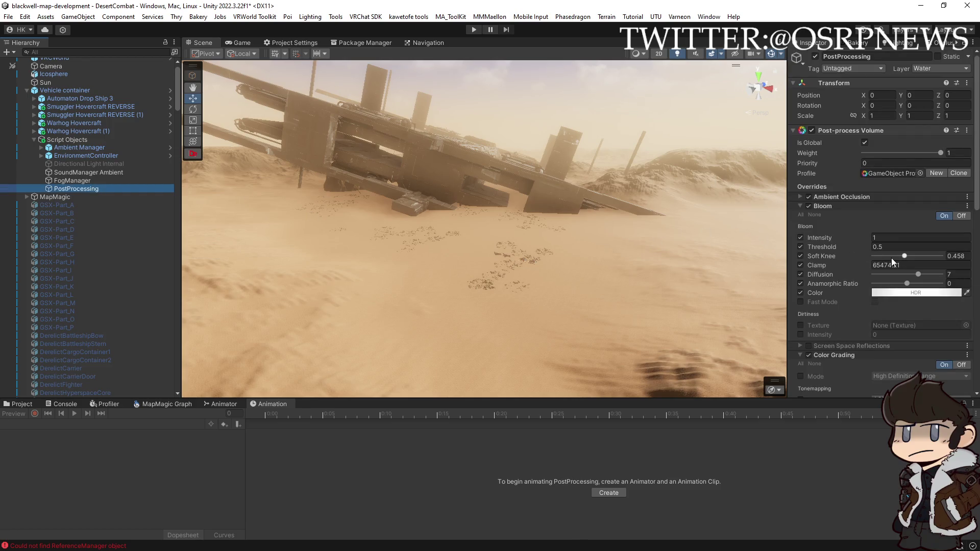
{"action": "scroll", "coordinate": [846, 264], "scroll_direction": "down", "scroll_amount": 3}
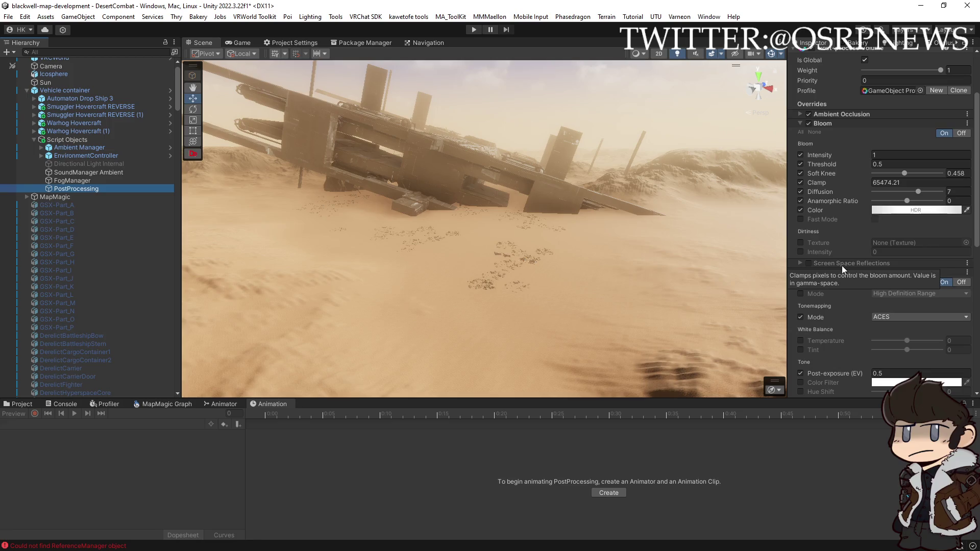
{"action": "scroll", "coordinate": [839, 293], "scroll_direction": "down", "scroll_amount": 1}
{"action": "scroll", "coordinate": [839, 293], "scroll_direction": "down", "scroll_amount": 5}
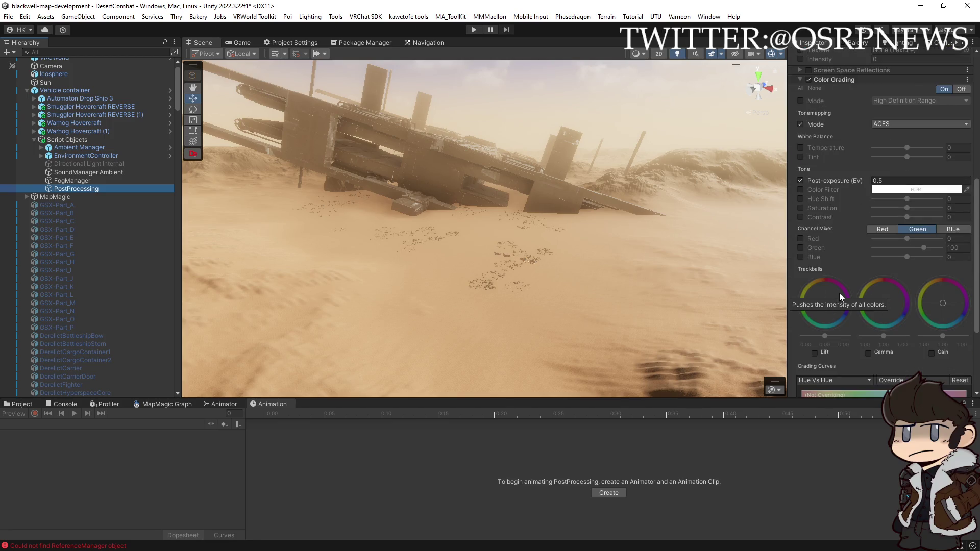
{"action": "scroll", "coordinate": [839, 293], "scroll_direction": "down", "scroll_amount": 5}
{"action": "left_click", "coordinate": [305, 42]}
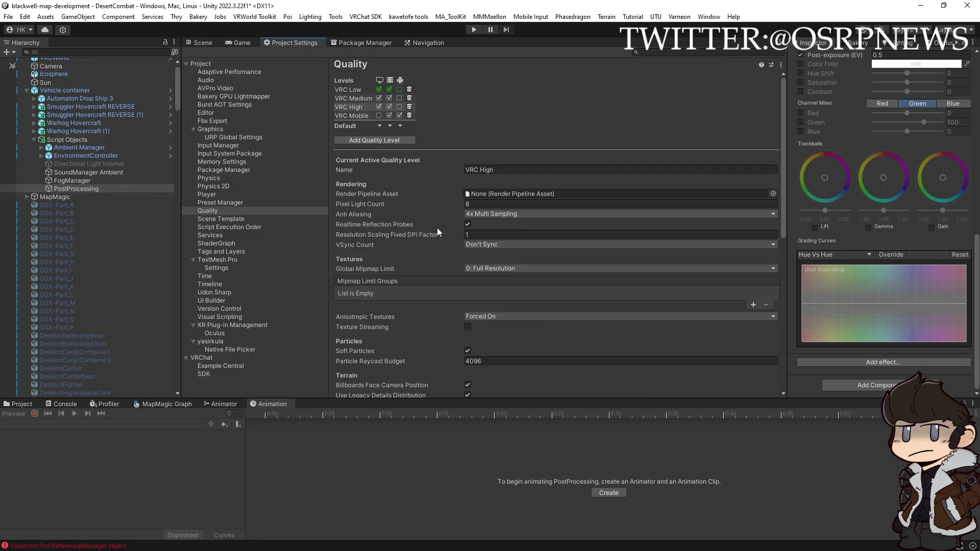
- Set the VRC High Shadow Distance to 1000
{"action": "scroll", "coordinate": [440, 239], "scroll_direction": "down", "scroll_amount": 5}
{"action": "left_click", "coordinate": [485, 309]}
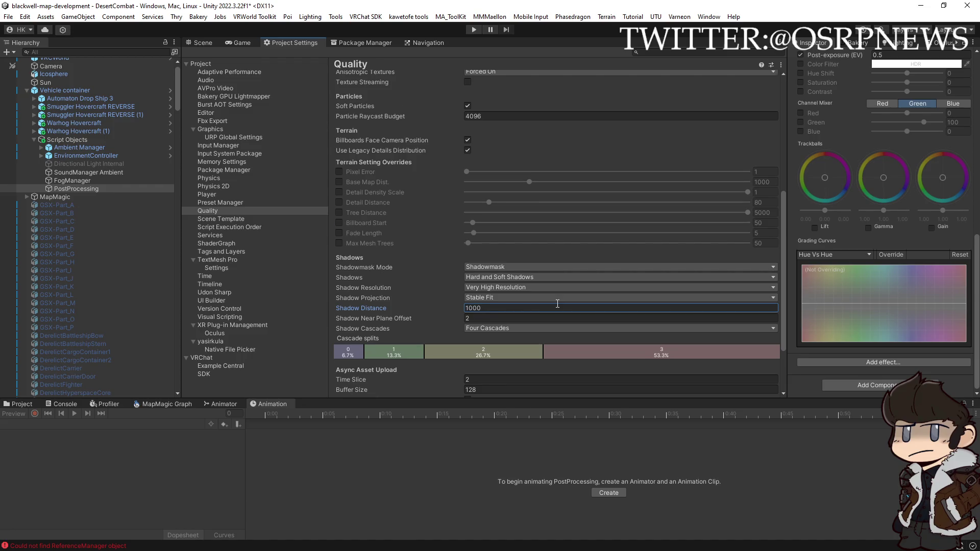
{"action": "scroll", "coordinate": [557, 303], "scroll_direction": "down", "scroll_amount": 3}
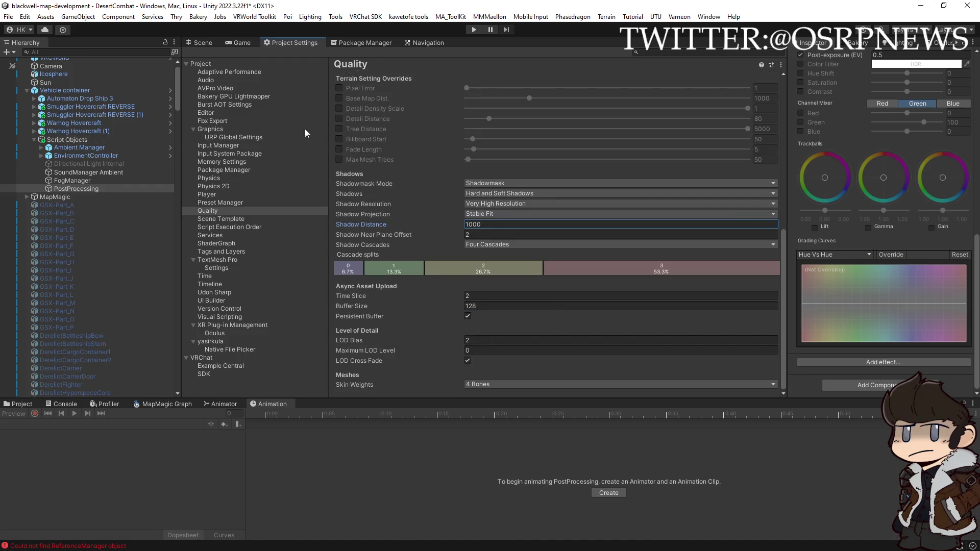
{"action": "scroll", "coordinate": [394, 143], "scroll_direction": "up", "scroll_amount": 10}
- Save the DesertCombat scene via File > Save and Ctrl+S
{"action": "left_click", "coordinate": [8, 17]}
{"action": "left_click", "coordinate": [33, 69]}
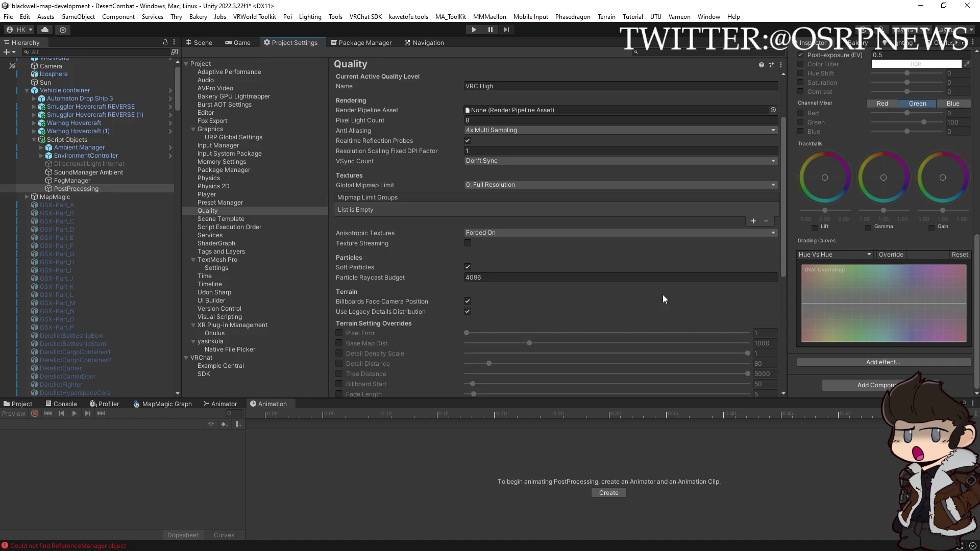
{"action": "key", "text": "ctrl+s"}
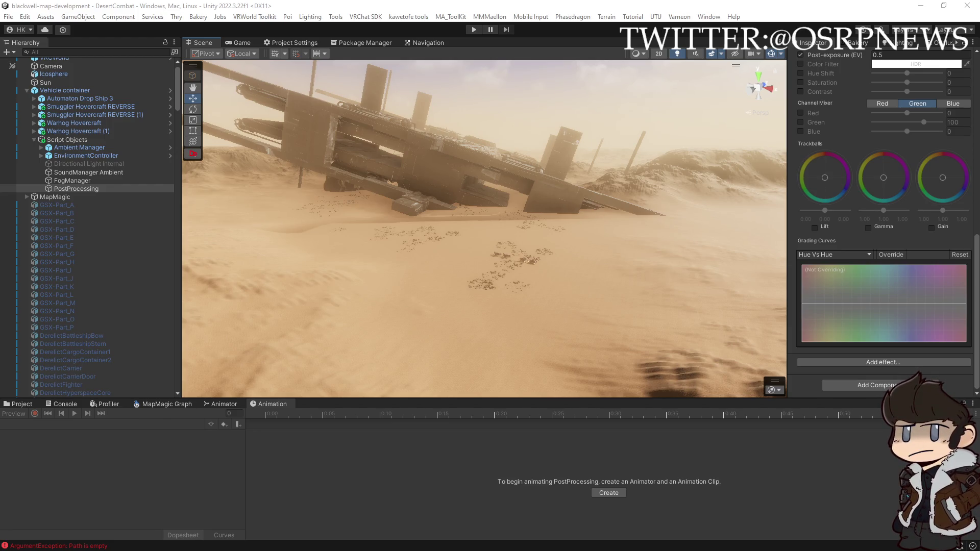
- Select GSX-Part_A through DerelictPart13 to confirm the wreck parts cast shadows
{"action": "mouse_move", "coordinate": [615, 265]}
{"action": "left_mouse_down"}
{"action": "mouse_move", "coordinate": [589, 248]}
{"action": "mouse_move", "coordinate": [631, 229]}
{"action": "mouse_move", "coordinate": [587, 215]}
{"action": "left_mouse_up"}
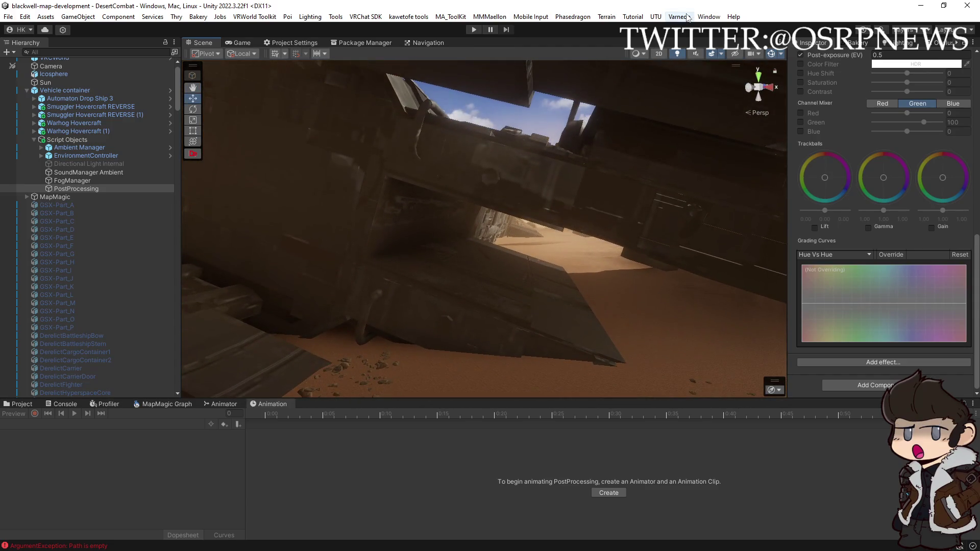
{"action": "left_click", "coordinate": [45, 197]}
{"action": "scroll", "coordinate": [913, 294], "scroll_direction": "down", "scroll_amount": 5}
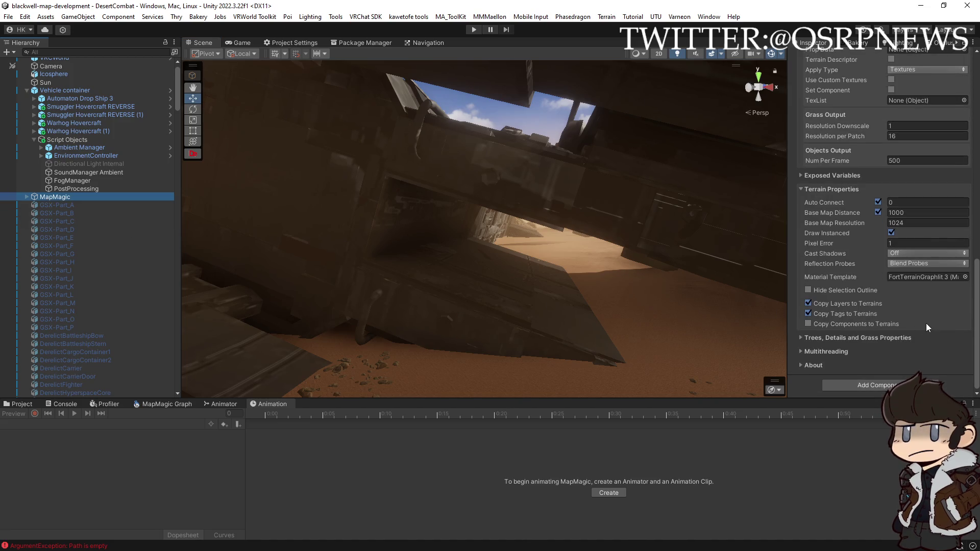
{"action": "left_click", "coordinate": [81, 205]}
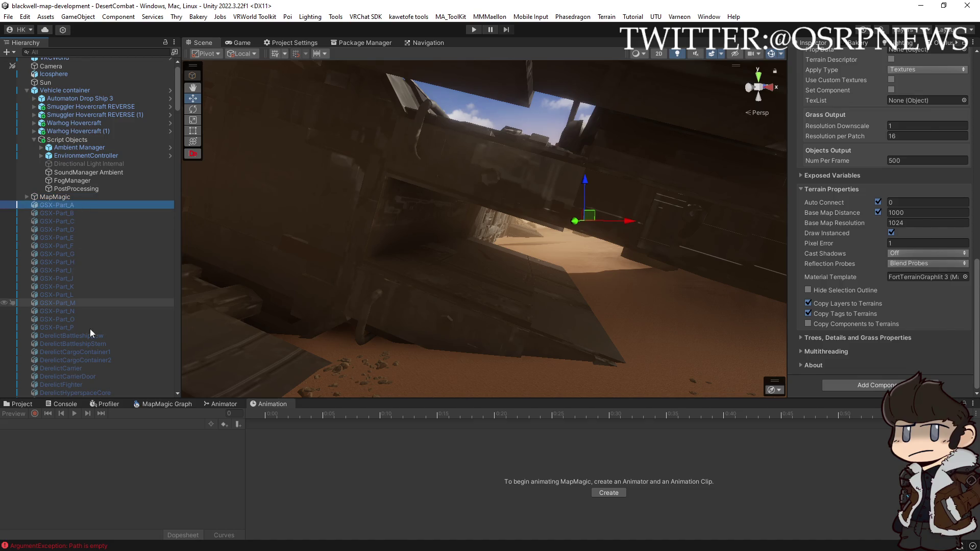
{"action": "scroll", "coordinate": [124, 334], "scroll_direction": "down", "scroll_amount": 10}
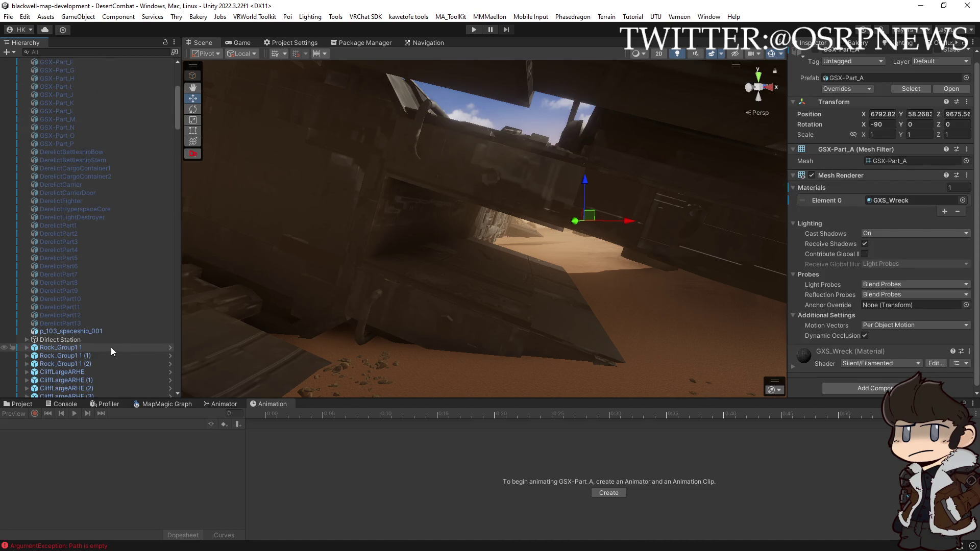
{"action": "left_click", "coordinate": [100, 323], "text": "shift"}
{"action": "scroll", "coordinate": [127, 329], "scroll_direction": "down", "scroll_amount": 3}
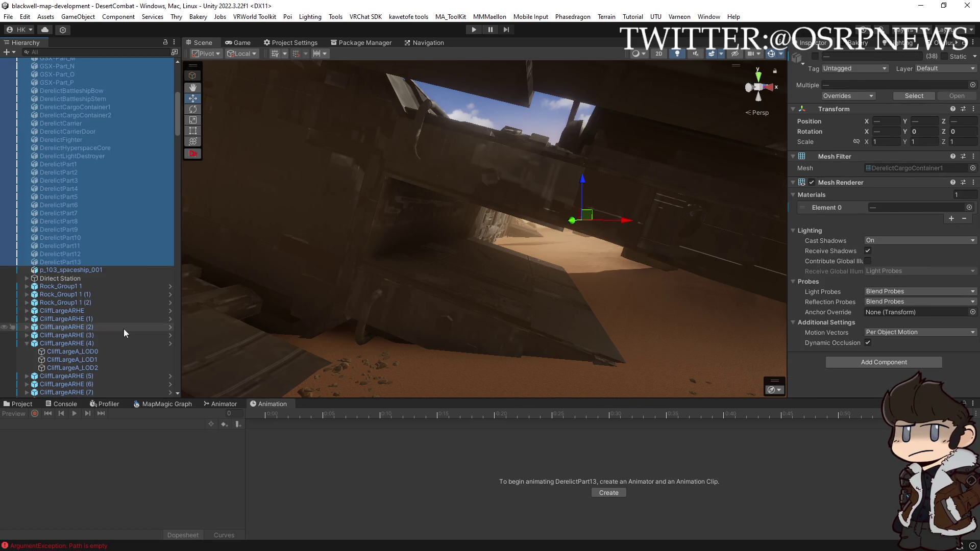
{"action": "scroll", "coordinate": [124, 328], "scroll_direction": "down", "scroll_amount": 5}
- Collapse CliffLargeARHE (4) and reselect MapMagic to show its SciFiDesert generator
{"action": "left_click", "coordinate": [26, 251]}
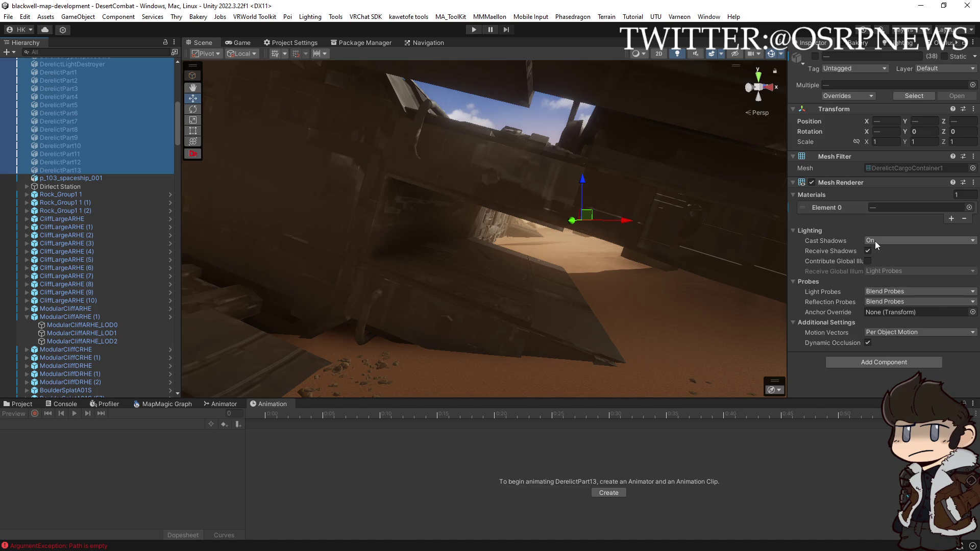
{"action": "scroll", "coordinate": [105, 271], "scroll_direction": "up", "scroll_amount": 15}
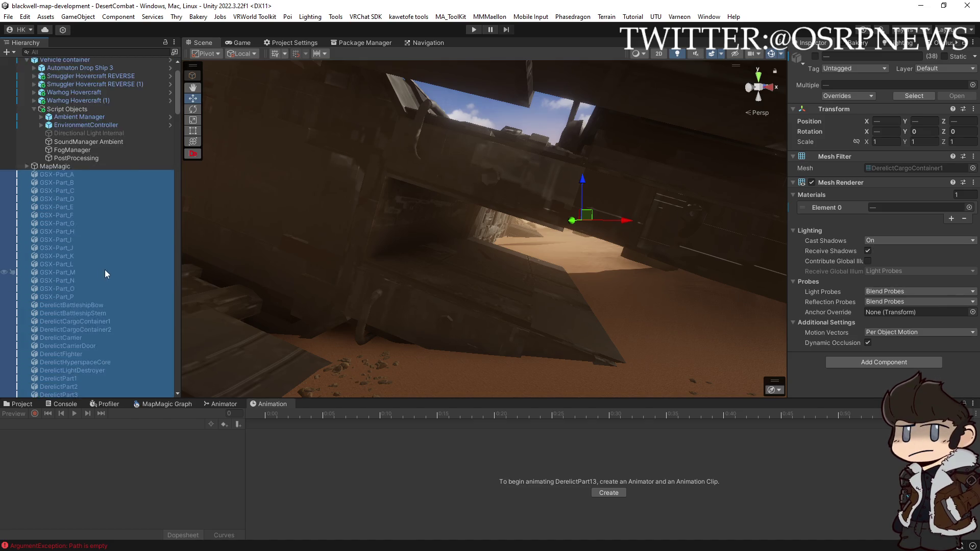
{"action": "left_click", "coordinate": [62, 210]}
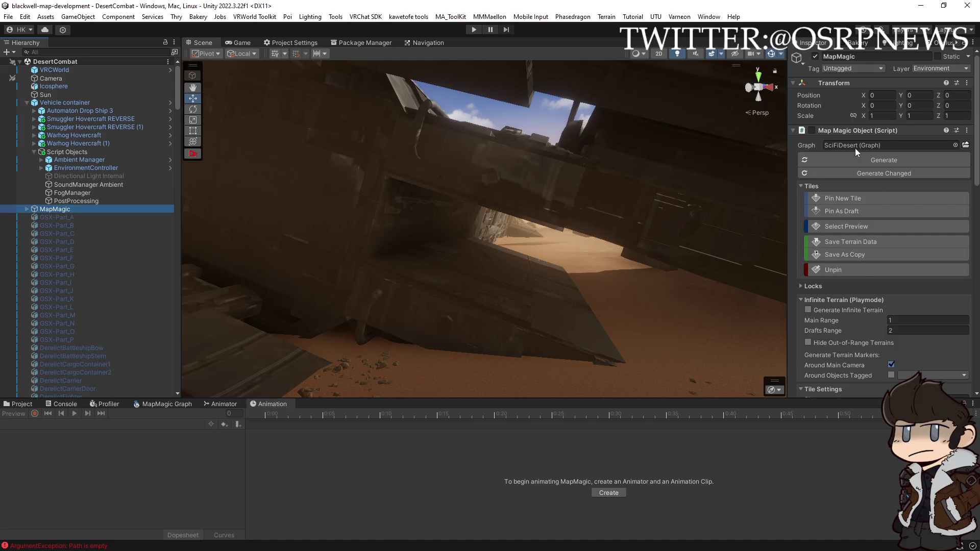
- Change the MapMagic terrain's Pixel Error under Terrain Properties to 2
{"action": "left_click", "coordinate": [812, 130]}
{"action": "left_click", "coordinate": [812, 130]}
{"action": "scroll", "coordinate": [849, 292], "scroll_direction": "down", "scroll_amount": 10}
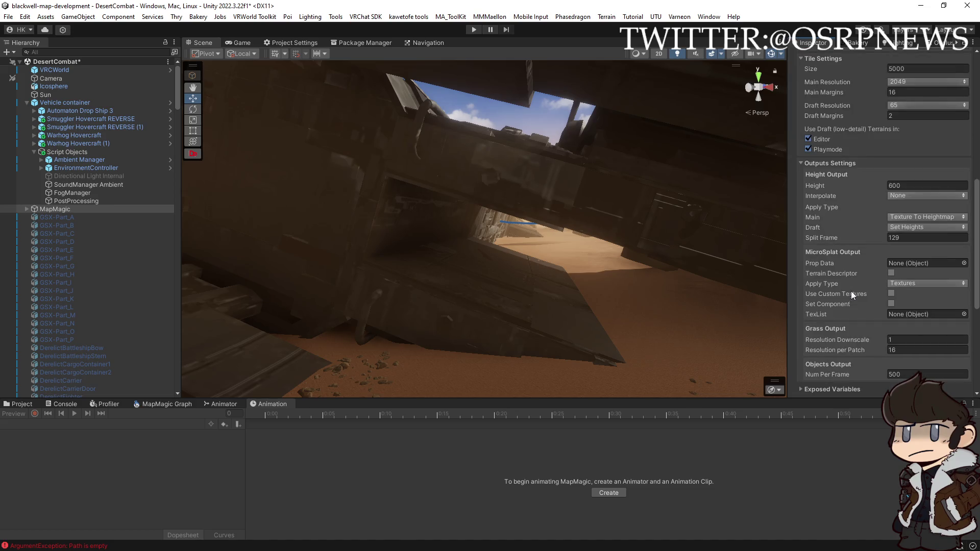
{"action": "scroll", "coordinate": [861, 290], "scroll_direction": "down", "scroll_amount": 5}
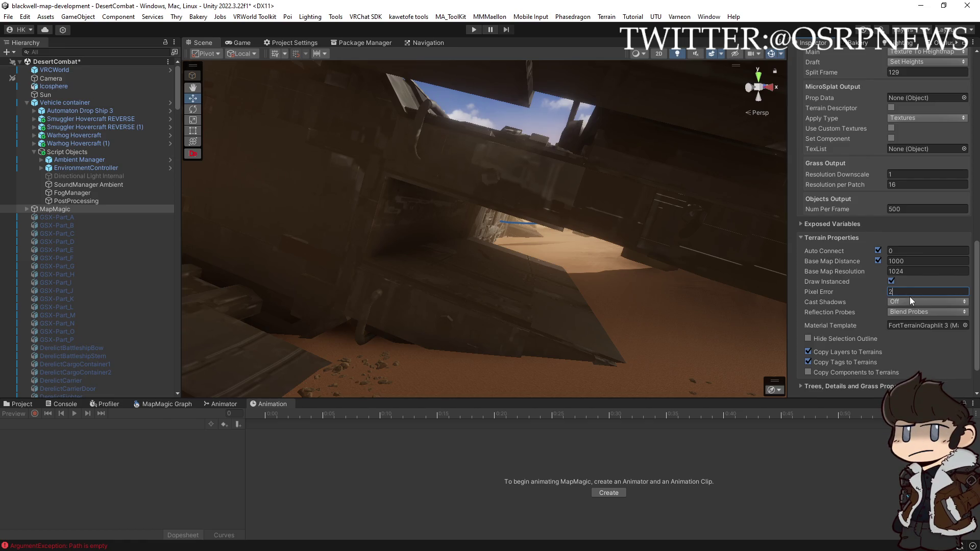
{"action": "mouse_move", "coordinate": [654, 274]}
{"action": "left_mouse_down"}
{"action": "mouse_move", "coordinate": [702, 280]}
{"action": "mouse_move", "coordinate": [771, 330]}
{"action": "mouse_move", "coordinate": [764, 338]}
{"action": "left_mouse_up"}
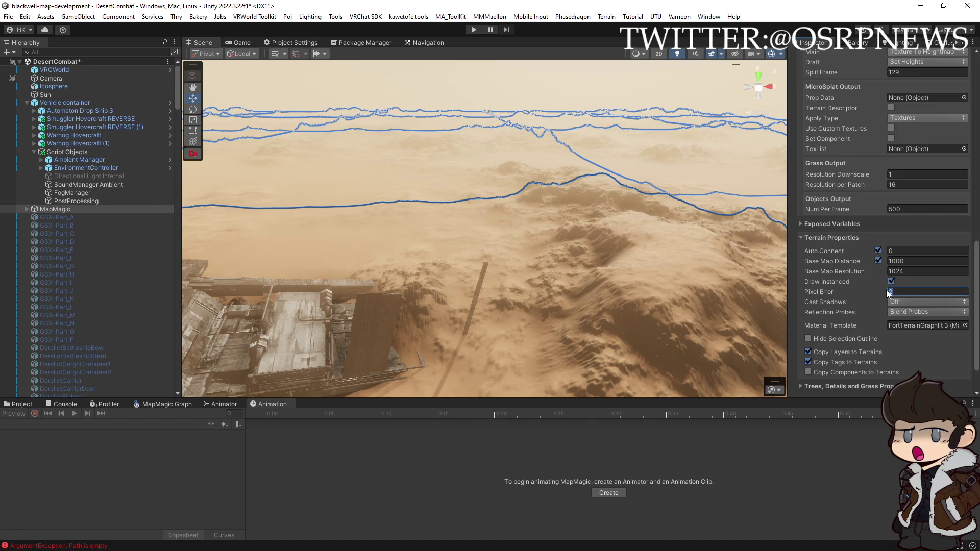
{"action": "type", "text": "1"}
{"action": "mouse_move", "coordinate": [768, 287]}
{"action": "left_mouse_down"}
{"action": "mouse_move", "coordinate": [628, 270]}
{"action": "mouse_move", "coordinate": [666, 276]}
{"action": "mouse_move", "coordinate": [652, 244]}
{"action": "left_mouse_up"}
{"action": "type", "text": "2"}
- Deselect the terrain object and save the DesertCombat scene with Ctrl+S
{"action": "left_click", "coordinate": [64, 210], "text": "ctrl"}
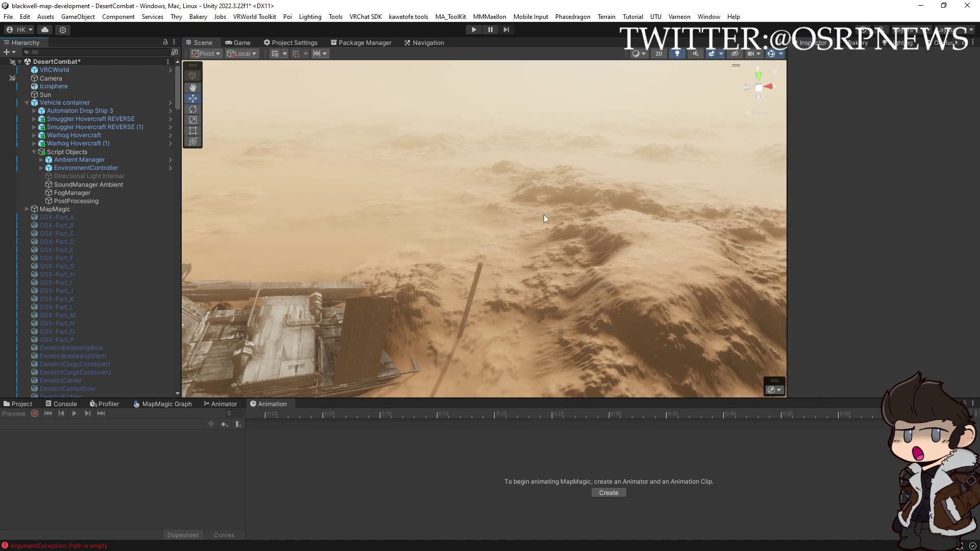
{"action": "left_click_drag", "start_coordinate": [519, 214], "coordinate": [452, 174]}
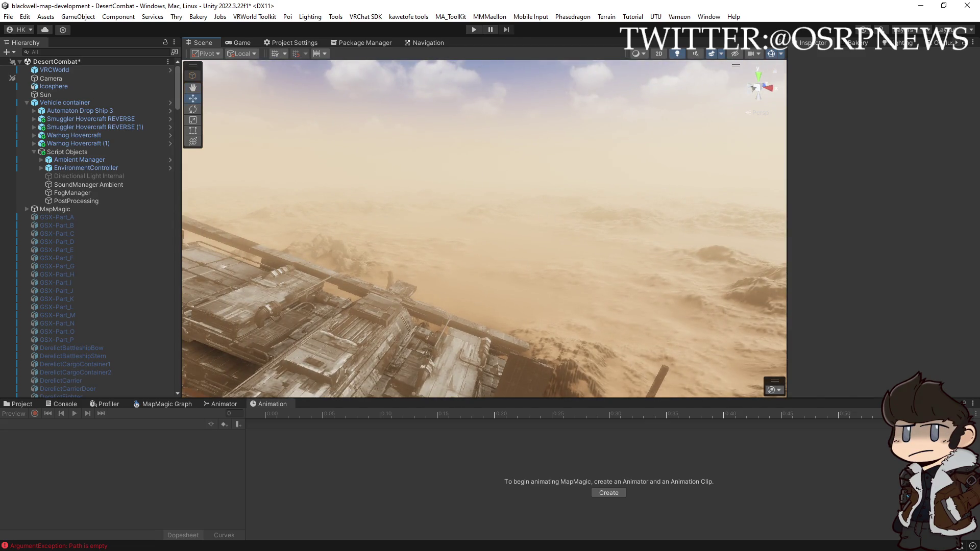
{"action": "key", "text": "ctrl+s"}
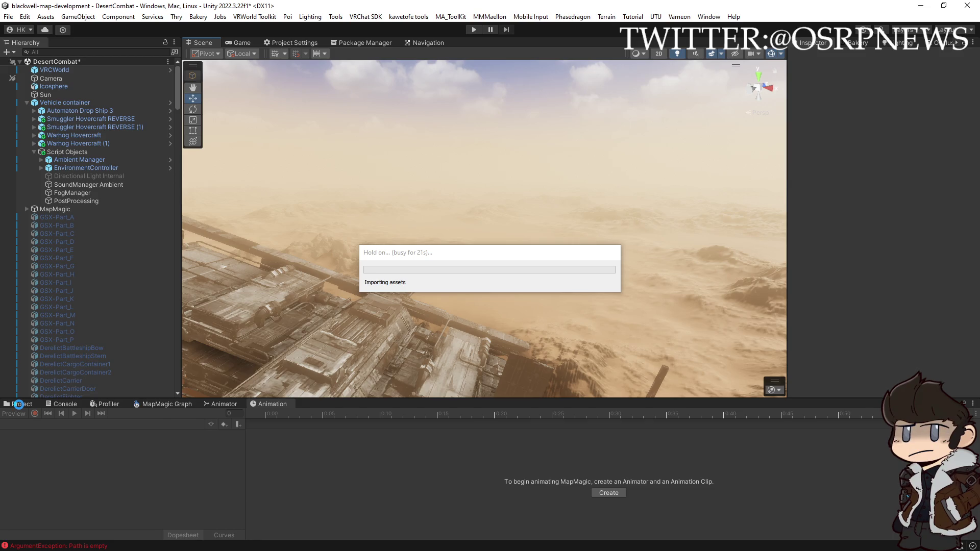
- Search project scripts for 'quality', then 'shadow', and open the ShadowDistance script
{"action": "left_click", "coordinate": [20, 404]}
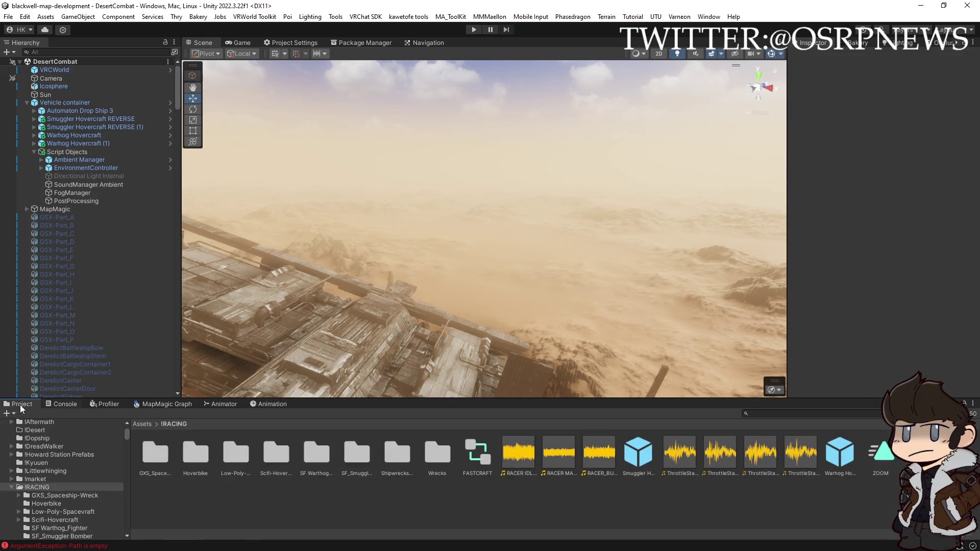
{"action": "left_click", "coordinate": [763, 414]}
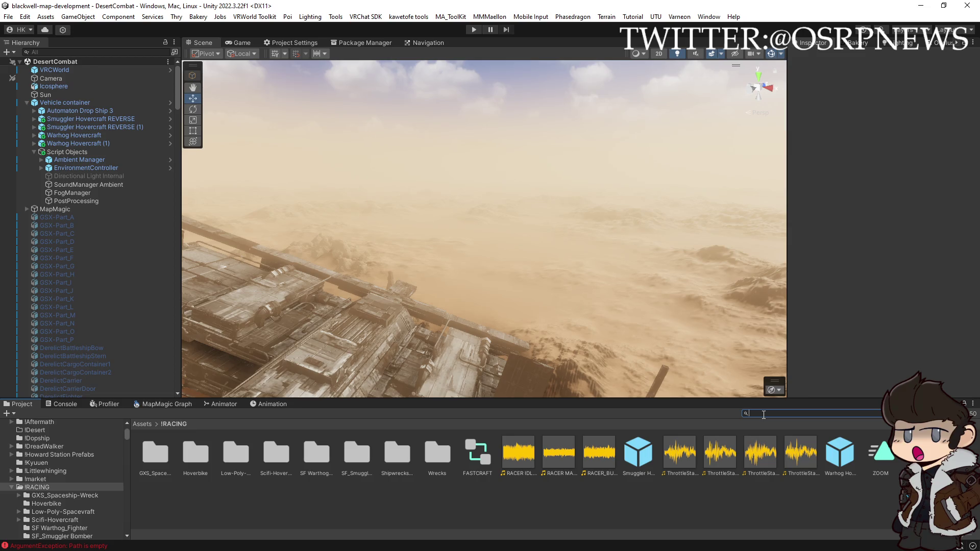
{"action": "type", "text": "t"}
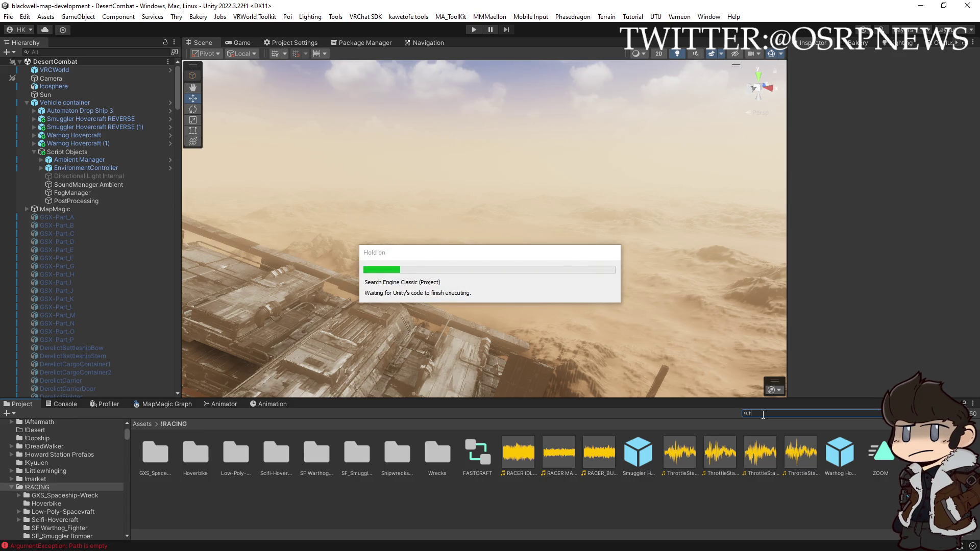
{"action": "type", "text": ":scri"}
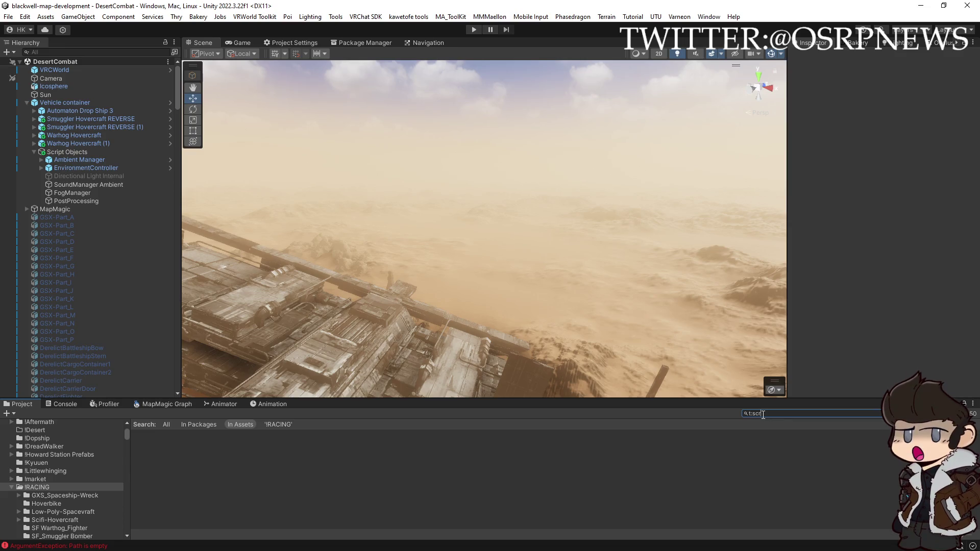
{"action": "type", "text": "pt"}
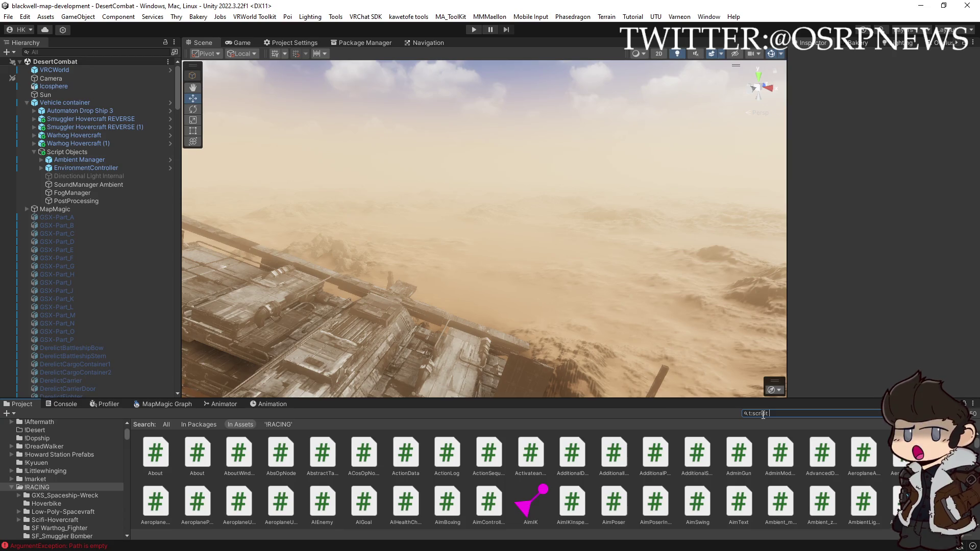
{"action": "type", "text": " Quality"}
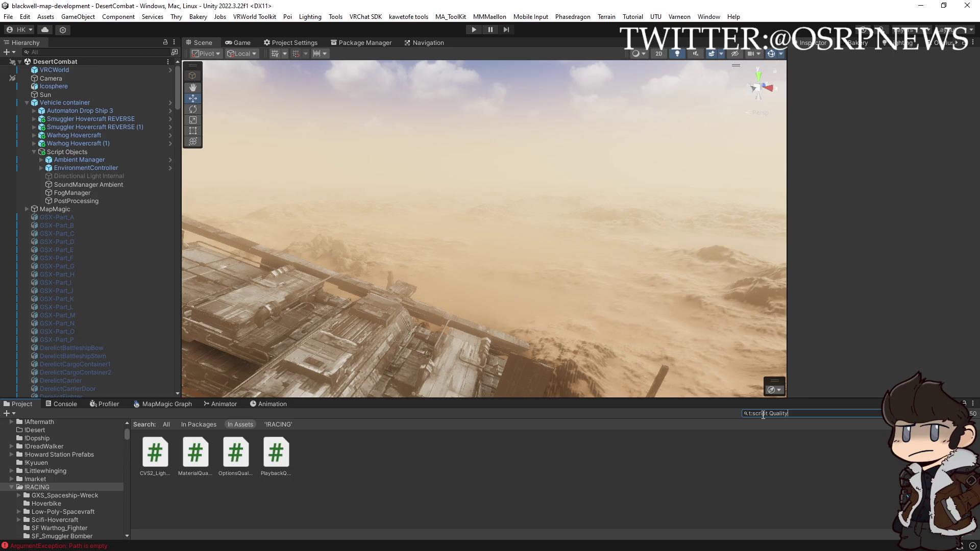
{"action": "type", "text": "se"}
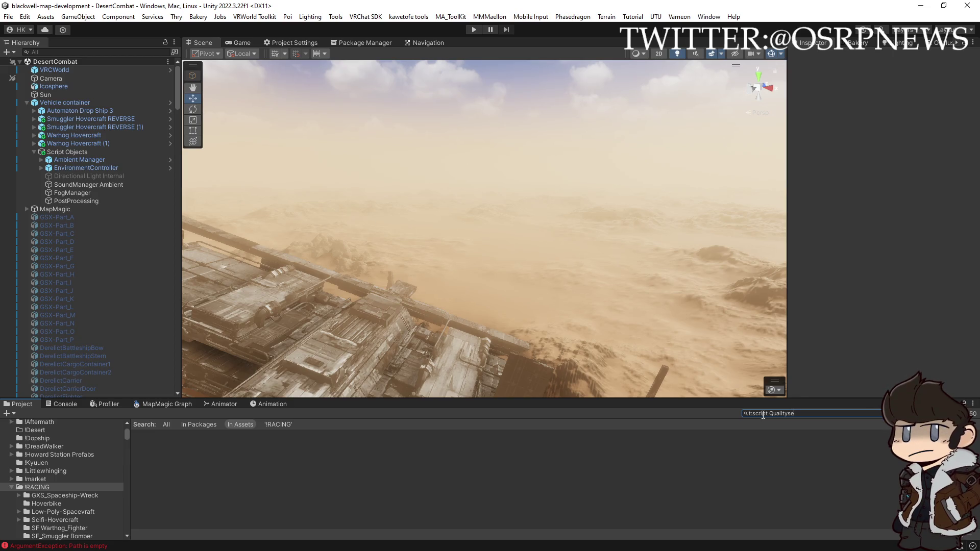
{"action": "key", "text": "BackSpace"}
{"action": "key", "text": "BackSpace"}
{"action": "key", "text": "BackSpace"}
{"action": "key", "text": "BackSpace"}
{"action": "key", "text": "BackSpace"}
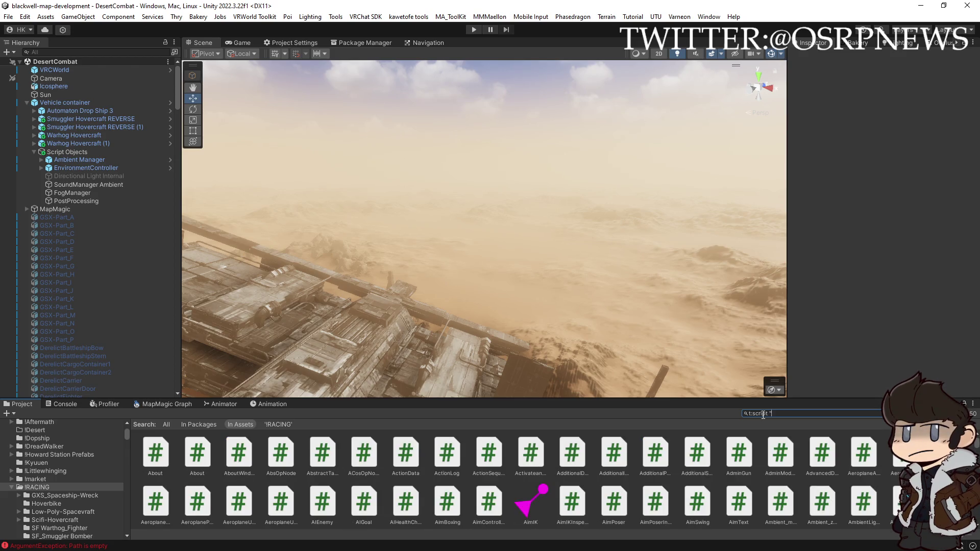
{"action": "type", "text": "\"qualityse"}
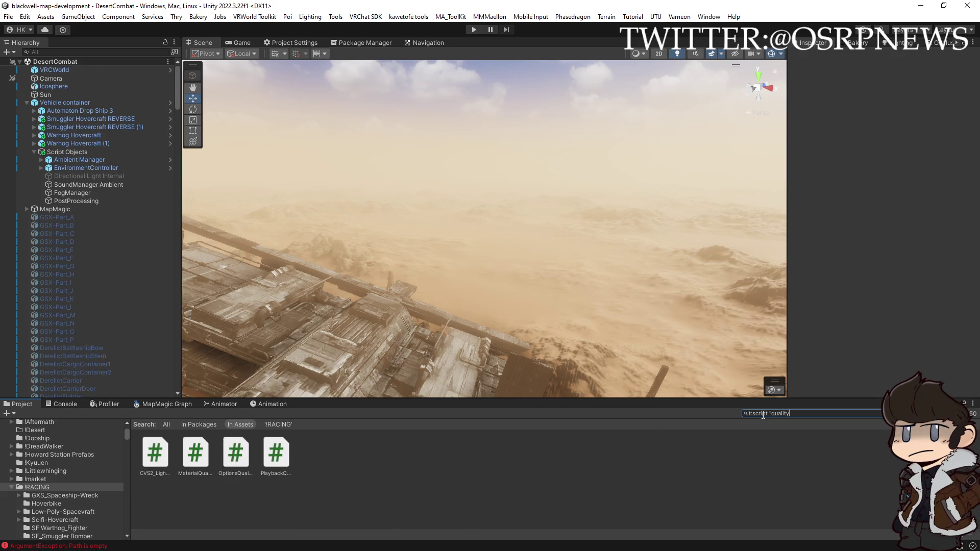
{"action": "type", "text": "tting"}
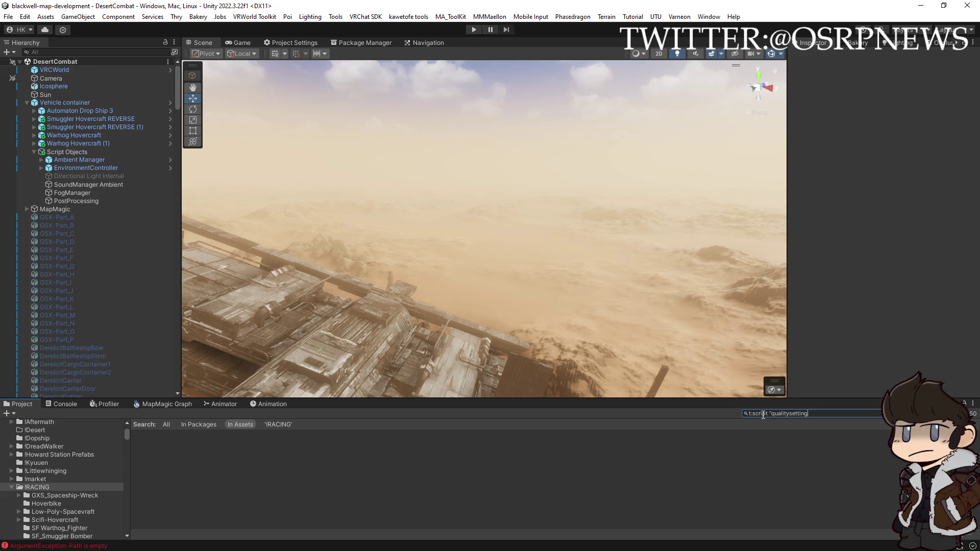
{"action": "key", "text": "BackSpace"}
{"action": "key", "text": "BackSpace"}
{"action": "key", "text": "BackSpace"}
{"action": "type", "text": "shadowd"}
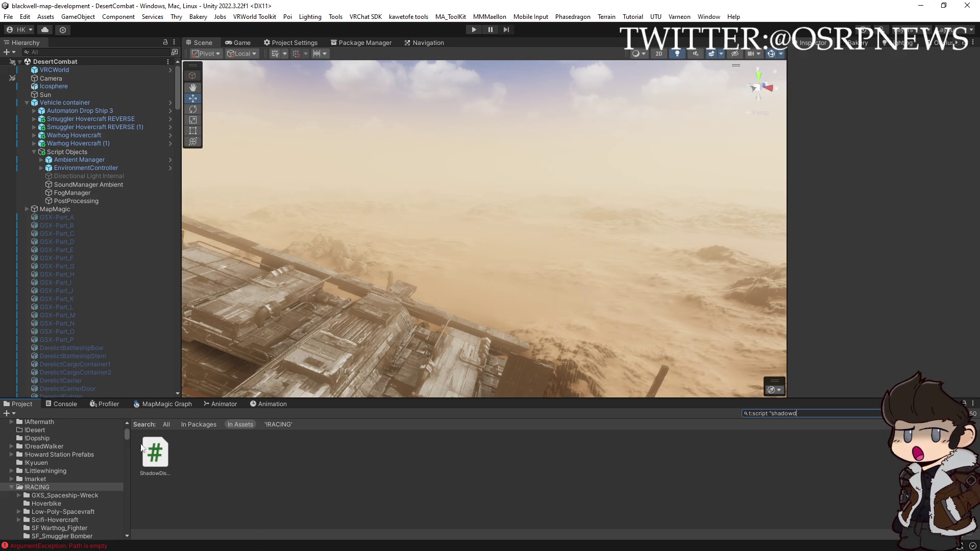
{"action": "left_click", "coordinate": [149, 449]}
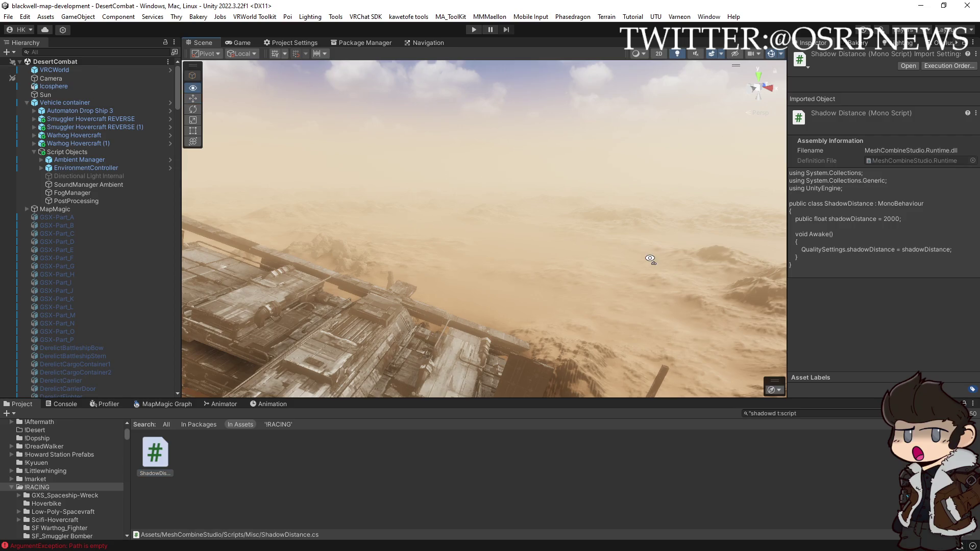
- Clear the Project search to show the Scripts/Misc folder, then switch to the VRChat SDK panel
{"action": "left_click_drag", "start_coordinate": [651, 257], "coordinate": [555, 304]}
{"action": "left_click", "coordinate": [878, 414]}
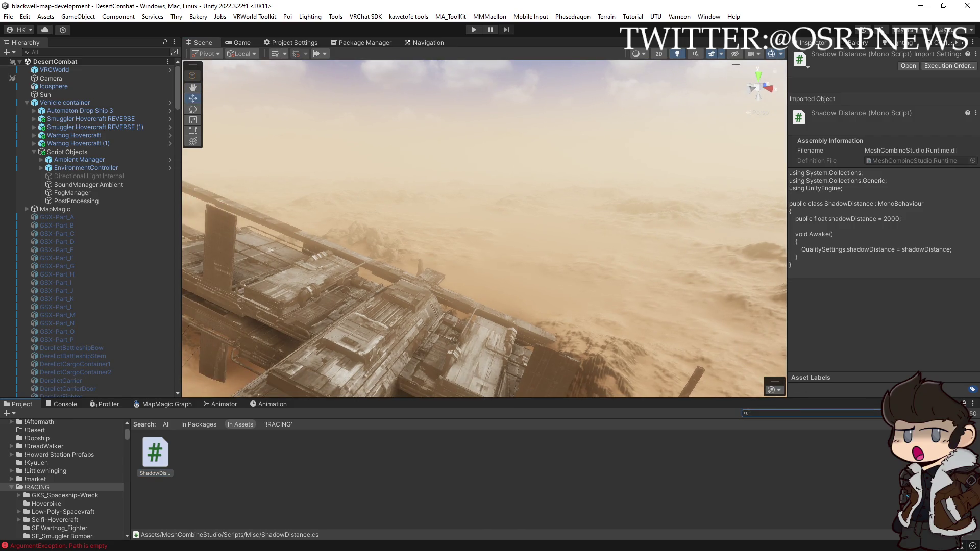
{"action": "scroll", "coordinate": [958, 44], "scroll_direction": "down", "scroll_amount": 2}
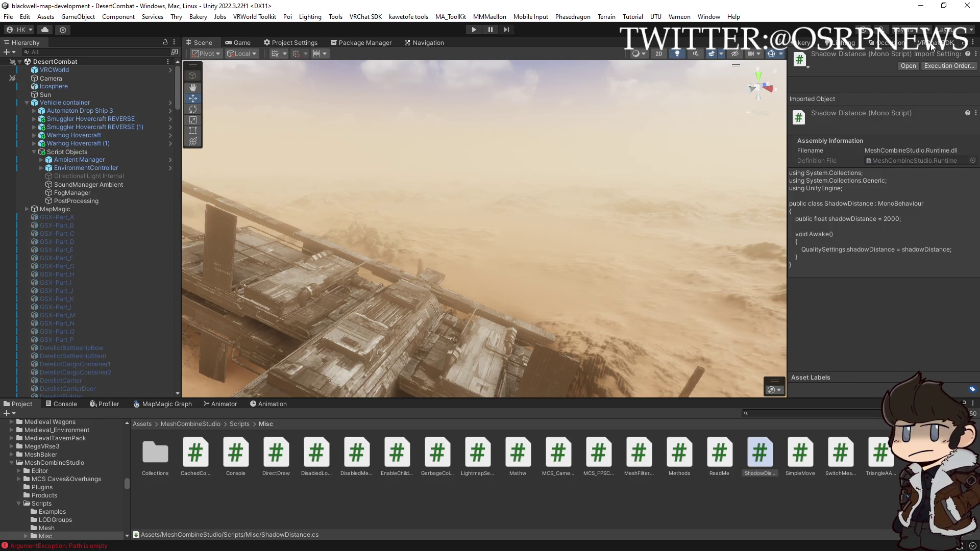
{"action": "left_click", "coordinate": [931, 43]}
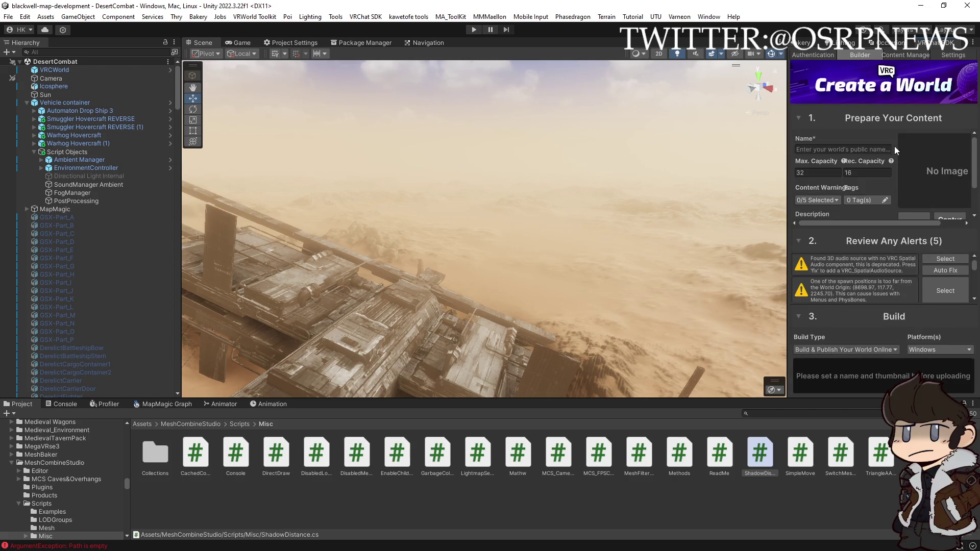
- Enter 'OSRP Desert' as the world name and orbit the scene view onto the crashed ship
{"action": "left_click", "coordinate": [855, 148]}
{"action": "type", "text": "OSRP "}
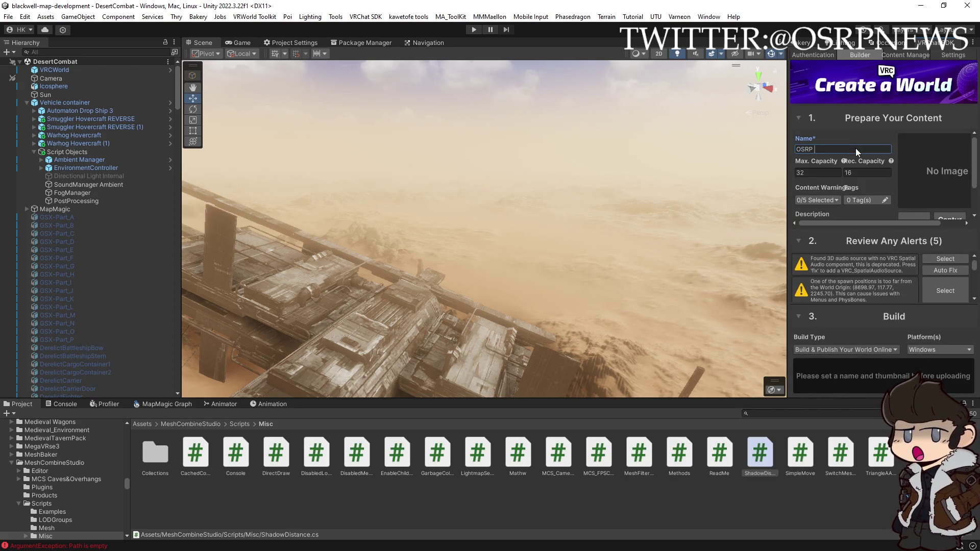
{"action": "type", "text": "Desert"}
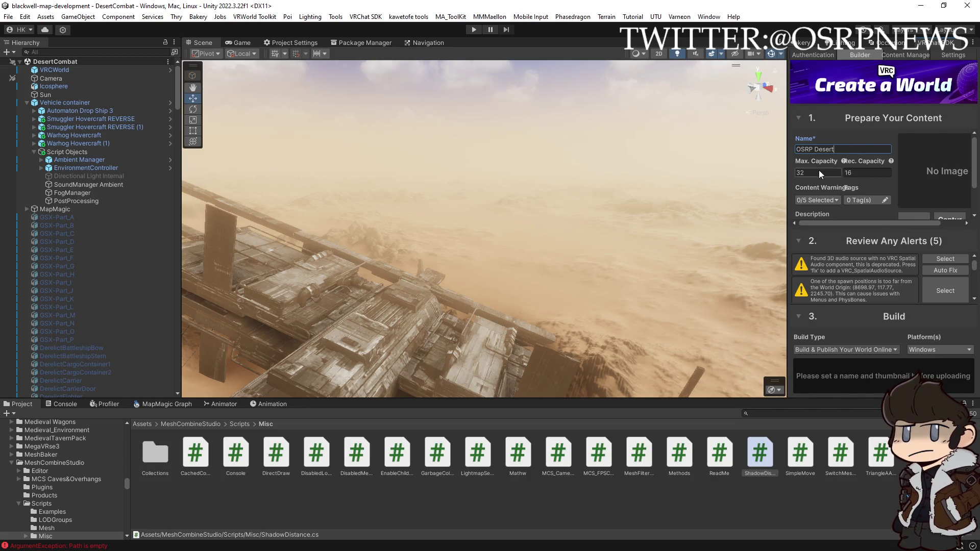
{"action": "mouse_move", "coordinate": [754, 198]}
{"action": "left_mouse_down"}
{"action": "mouse_move", "coordinate": [617, 218]}
{"action": "mouse_move", "coordinate": [638, 202]}
{"action": "left_mouse_up"}
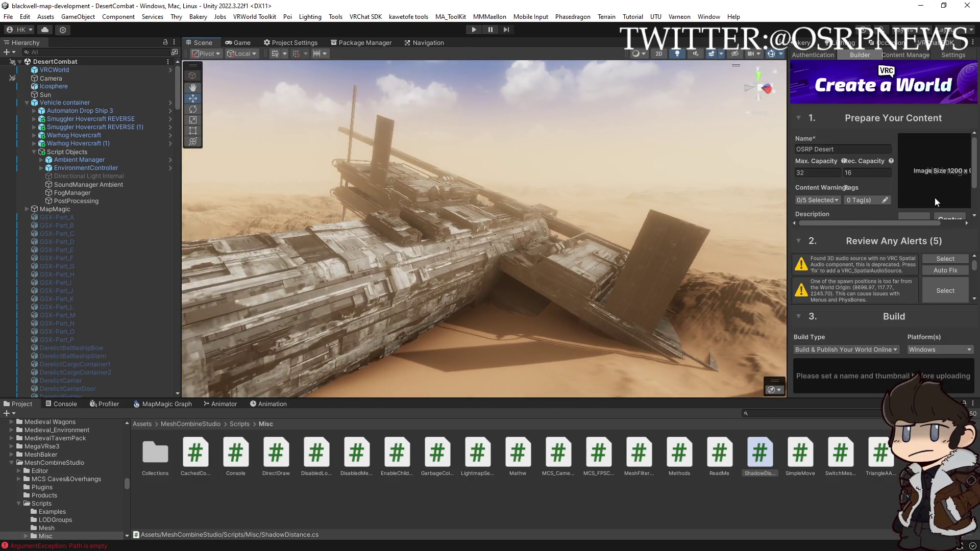
- Capture a scene thumbnail without post-processing, then Build & Publish and accept the copyright agreement
{"action": "left_click", "coordinate": [947, 218]}
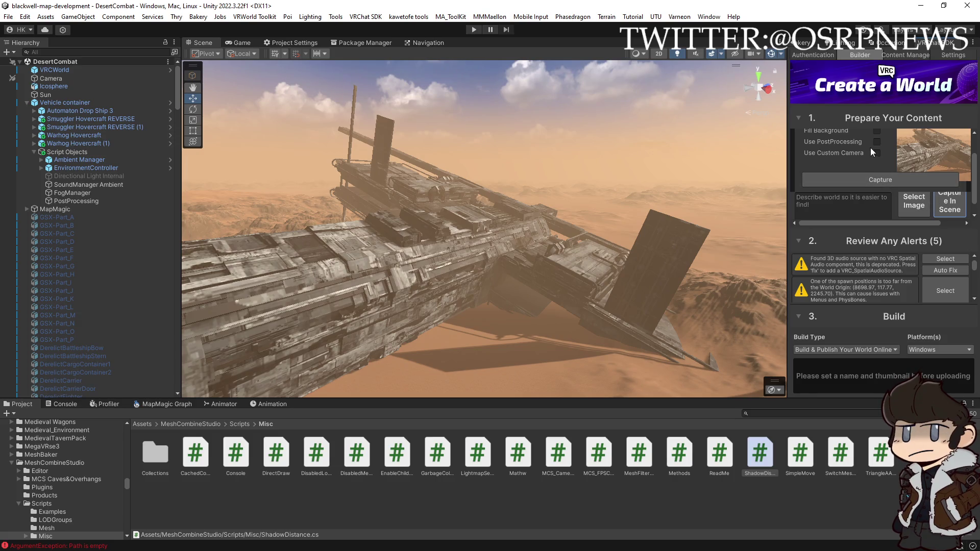
{"action": "left_click", "coordinate": [876, 143]}
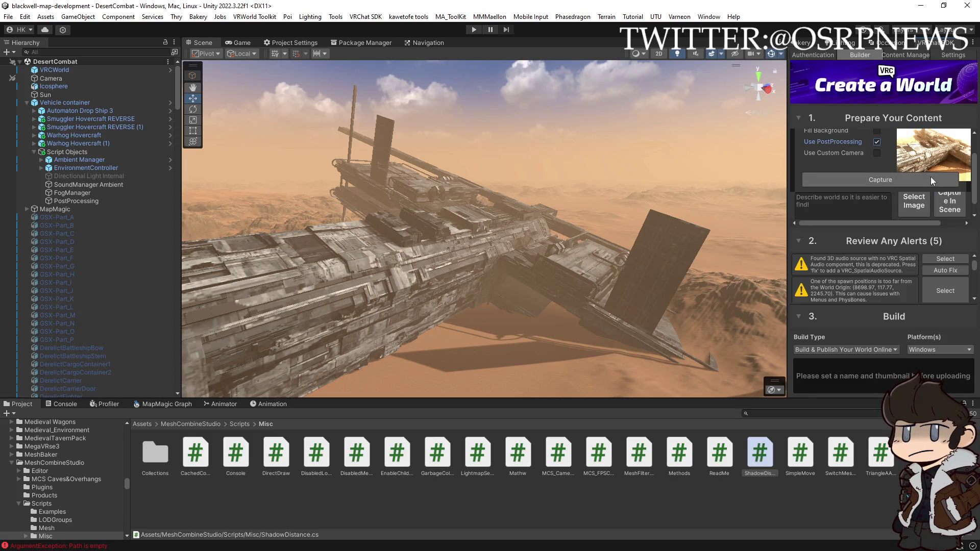
{"action": "left_click", "coordinate": [876, 143]}
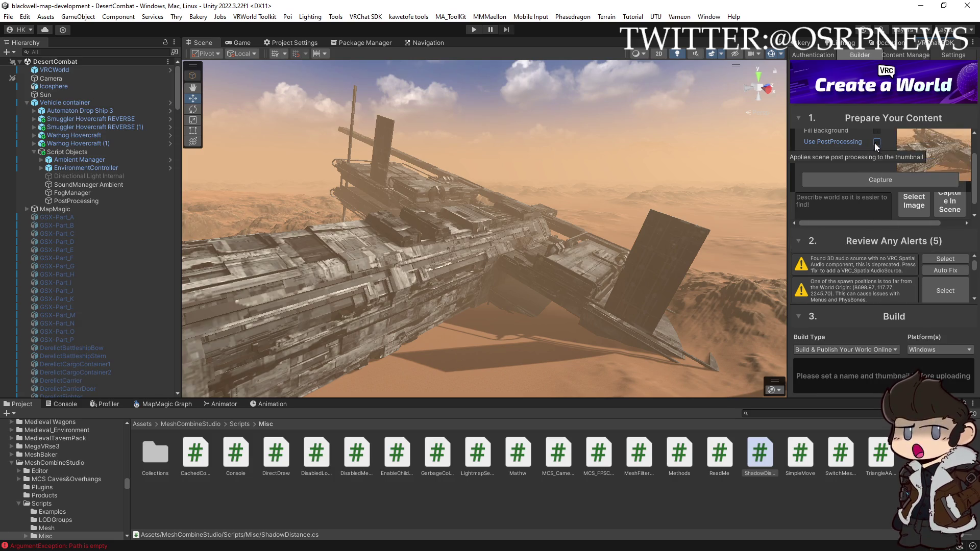
{"action": "left_click", "coordinate": [884, 178]}
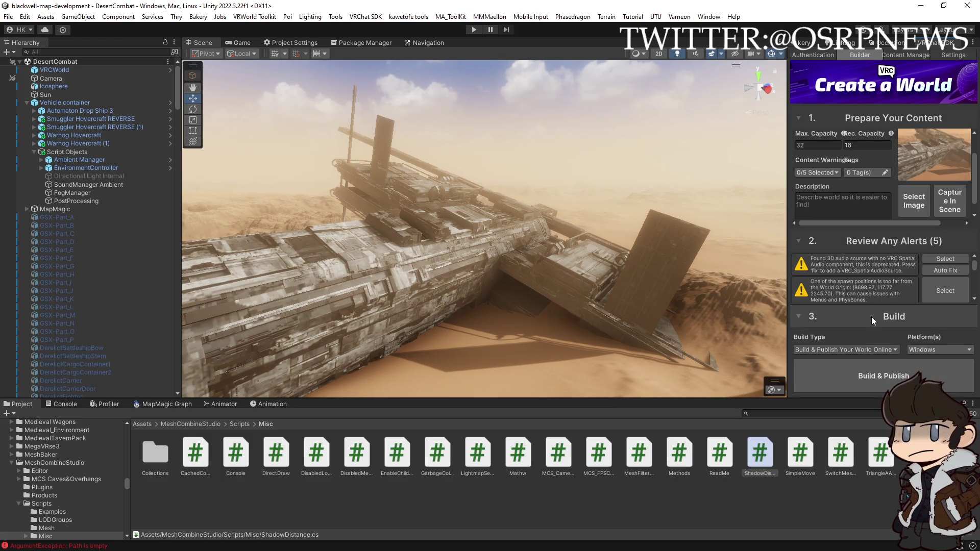
{"action": "left_click", "coordinate": [880, 374]}
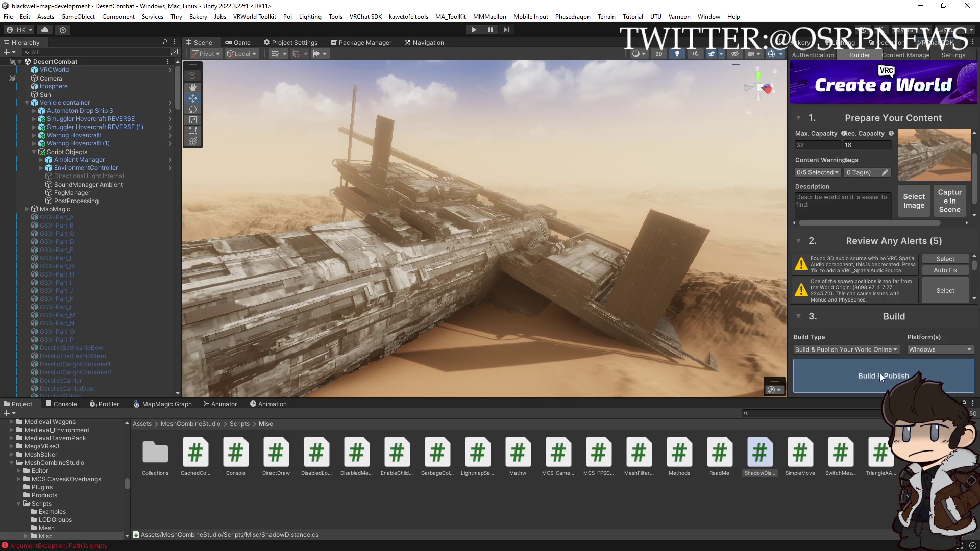
{"action": "left_click", "coordinate": [948, 363]}
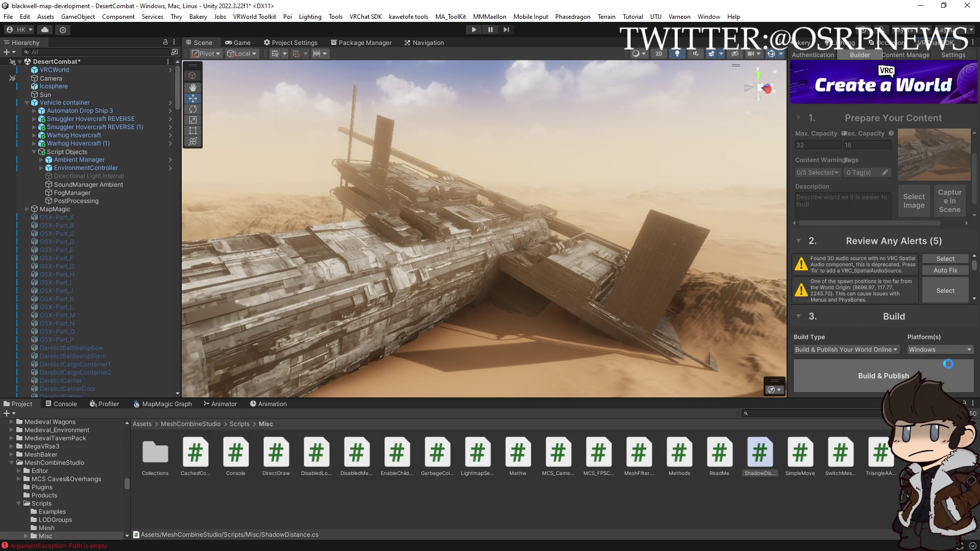